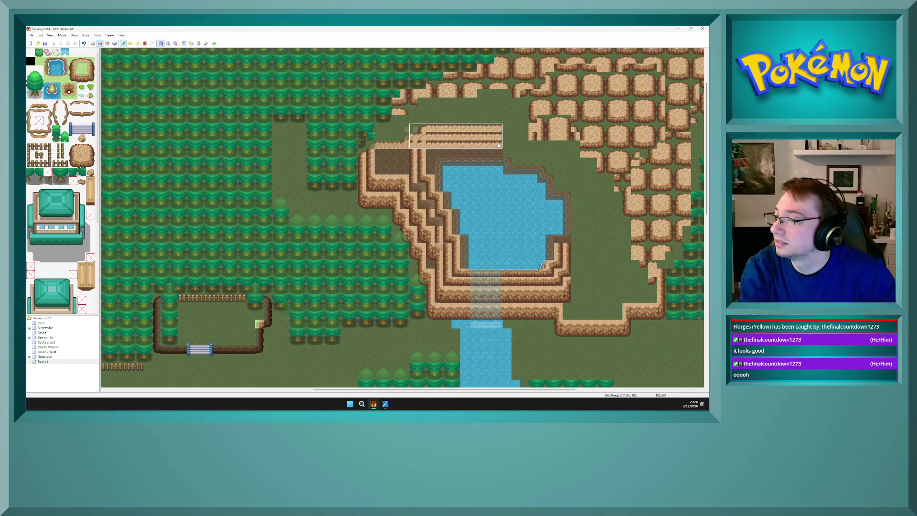
# Copy the ledge tiles at the lake's northwest corner and stamp them one tile higher
pyautogui.moveTo(499, 145); pyautogui.dragTo(498, 153)
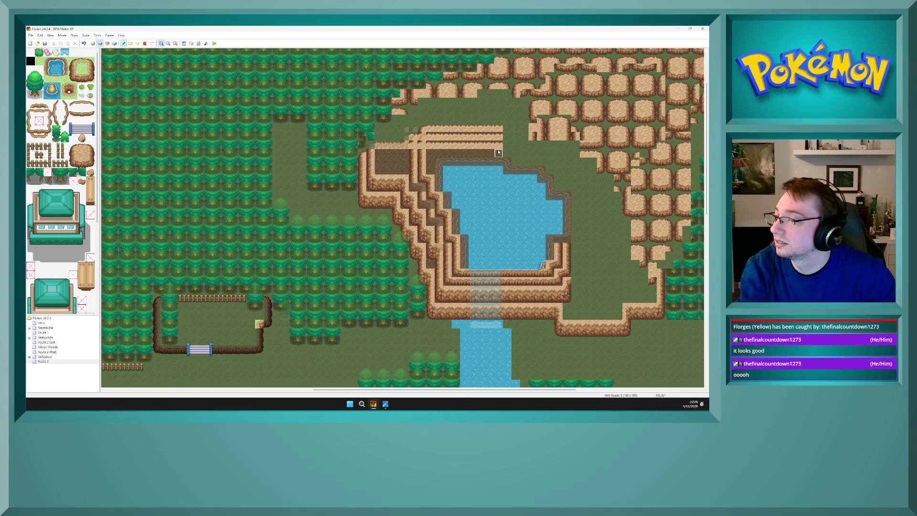
pyautogui.moveTo(414, 131); pyautogui.dragTo(405, 131)
pyautogui.click(405, 119)
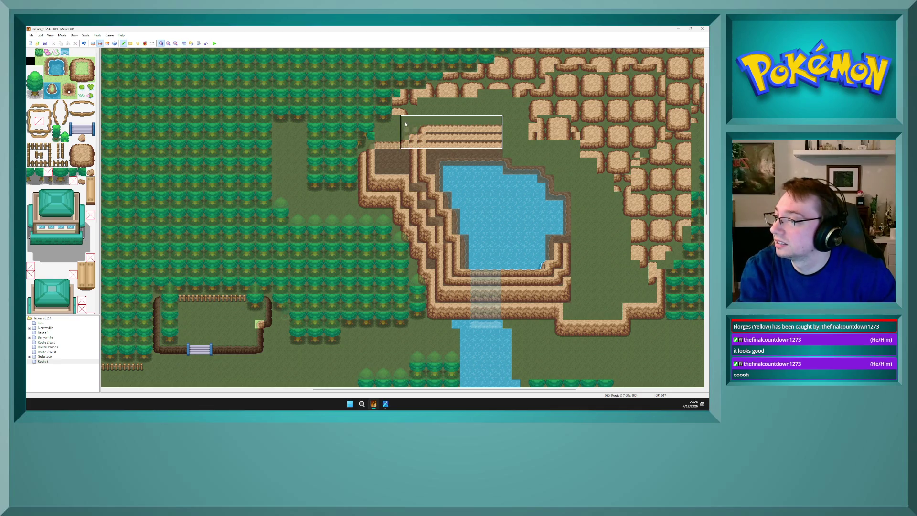
pyautogui.press('F5')
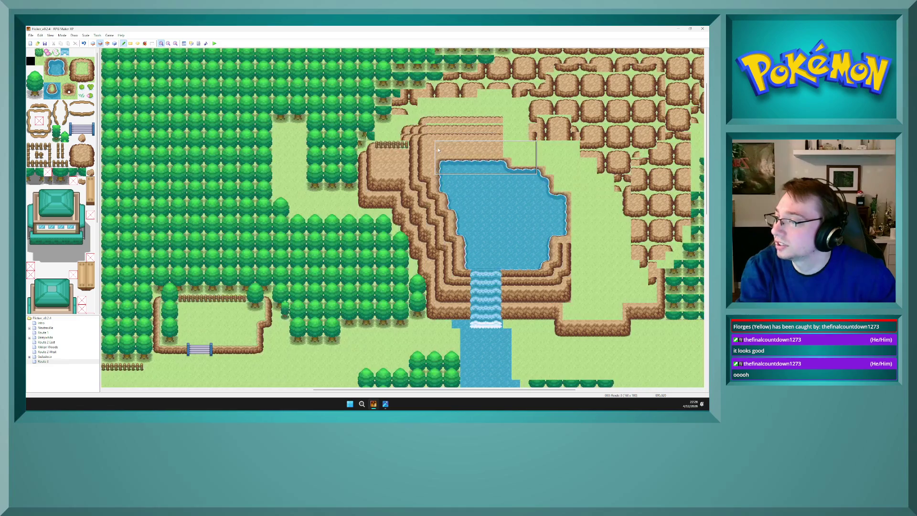
pyautogui.rightClick(396, 161)
pyautogui.press('F6')
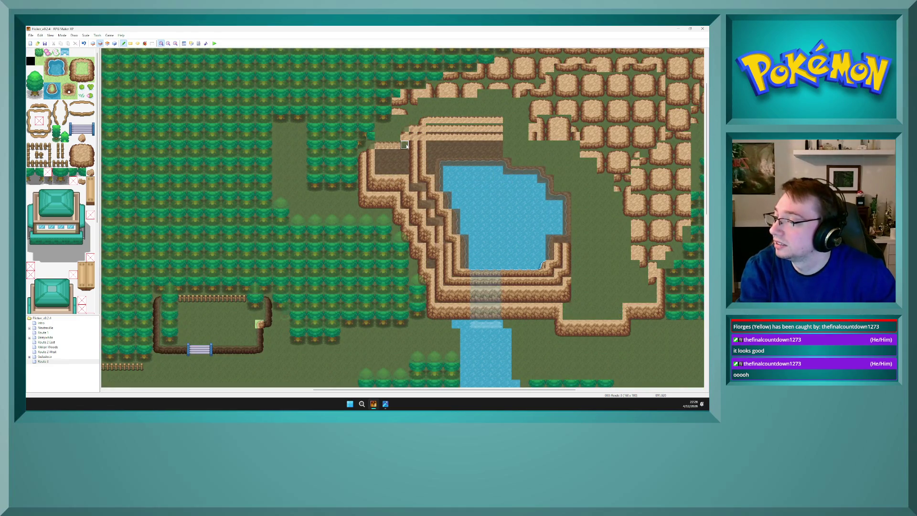
# Pick the rock ledge tile from the map and paint a row along the cliff top
pyautogui.rightClick(395, 135)
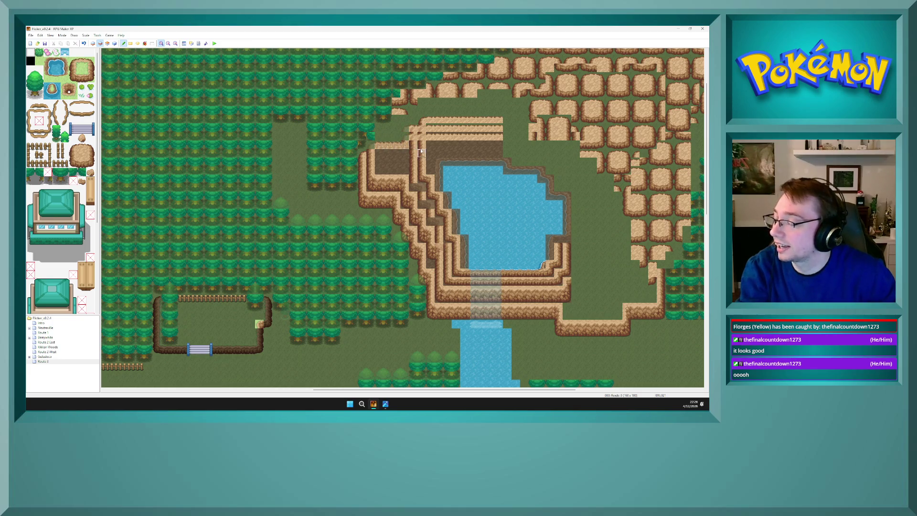
pyautogui.press('F8')
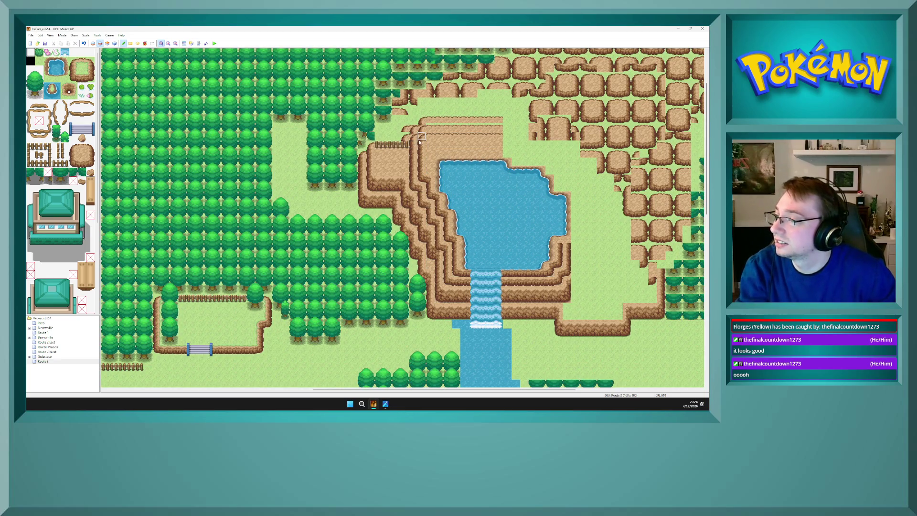
pyautogui.press('F6')
pyautogui.rightClick(413, 145)
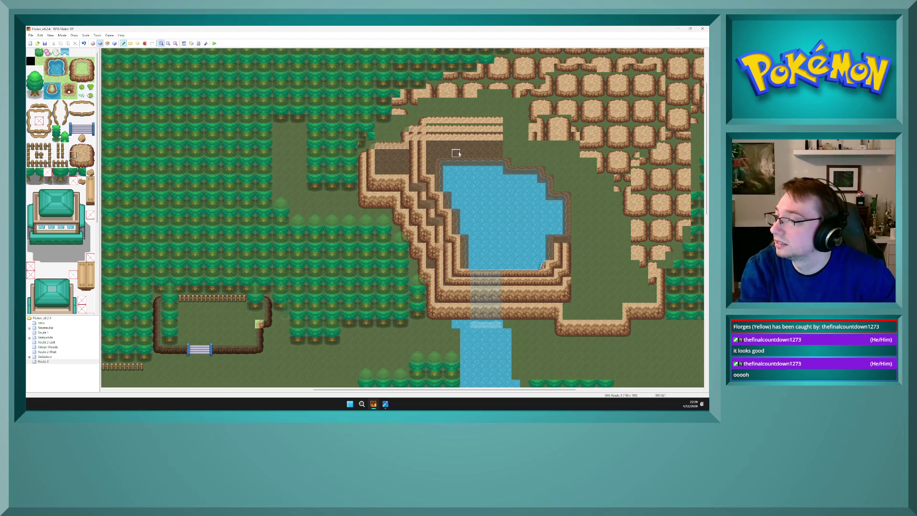
pyautogui.press('F8')
pyautogui.press('F7')
pyautogui.press('F6')
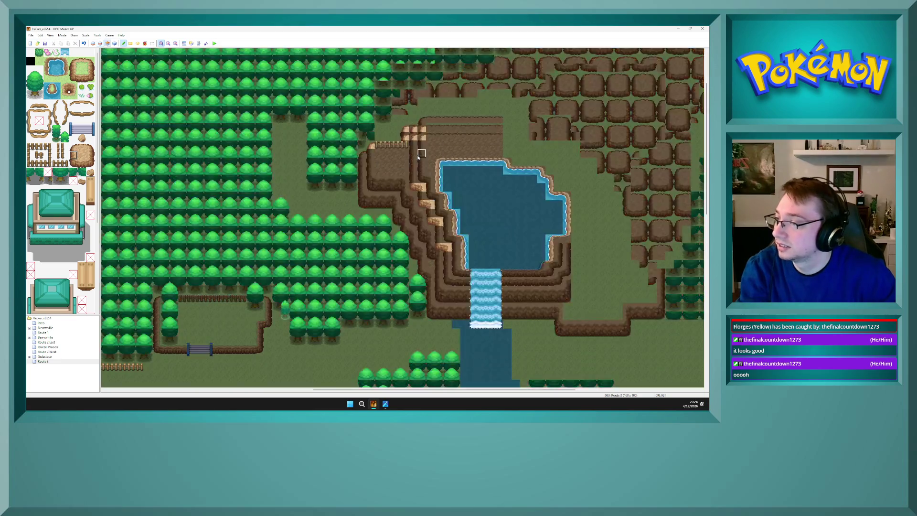
pyautogui.press('F5')
pyautogui.press('F7')
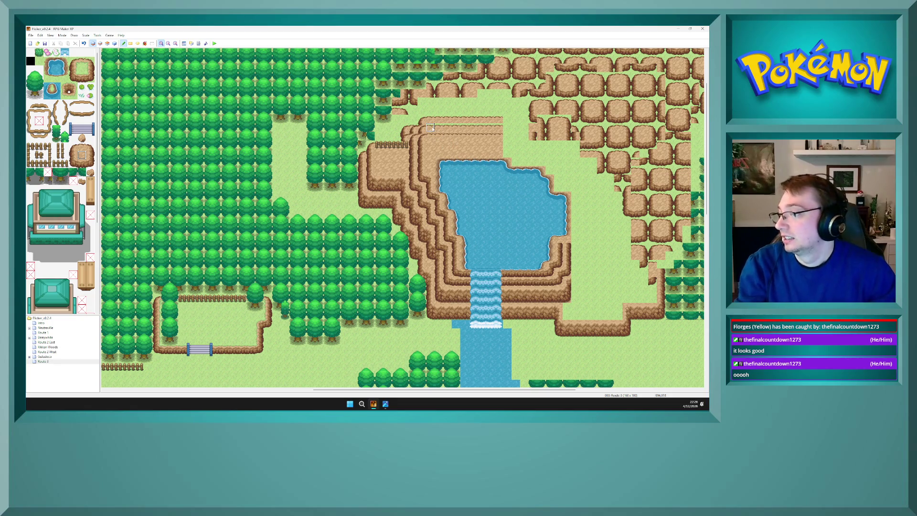
pyautogui.moveTo(431, 127); pyautogui.dragTo(491, 128)
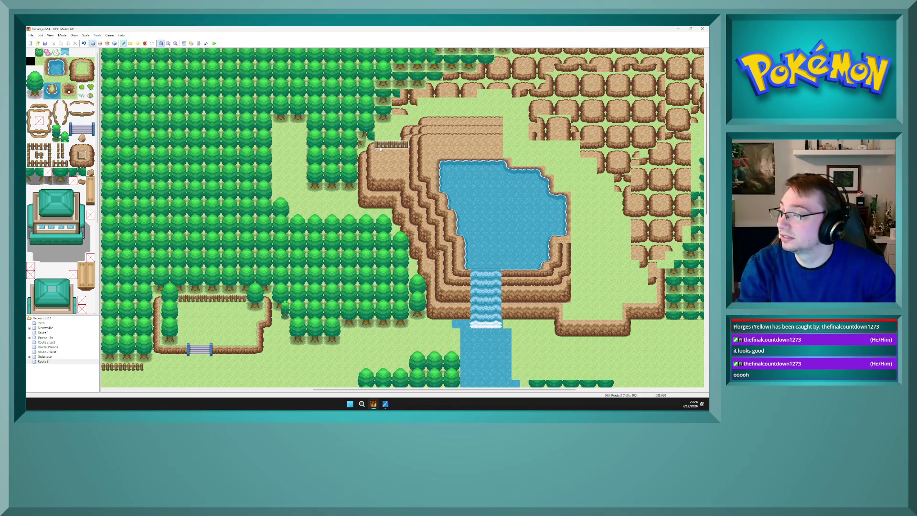
# On layer 3, place a three-tile wooden fence on the upper cliff top
pyautogui.press('F7')
pyautogui.click(431, 138)
pyautogui.rightClick(459, 147)
pyautogui.moveTo(457, 139); pyautogui.dragTo(430, 138)
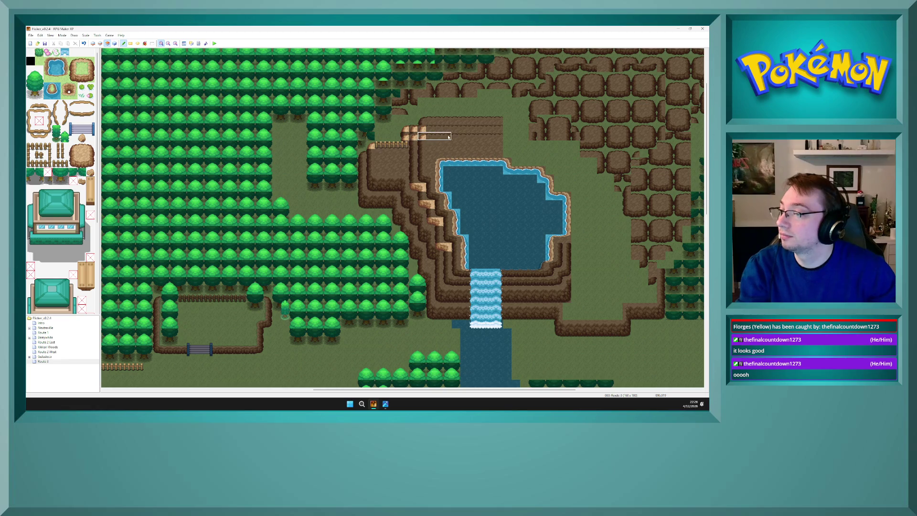
pyautogui.click(453, 137)
pyautogui.press('F5')
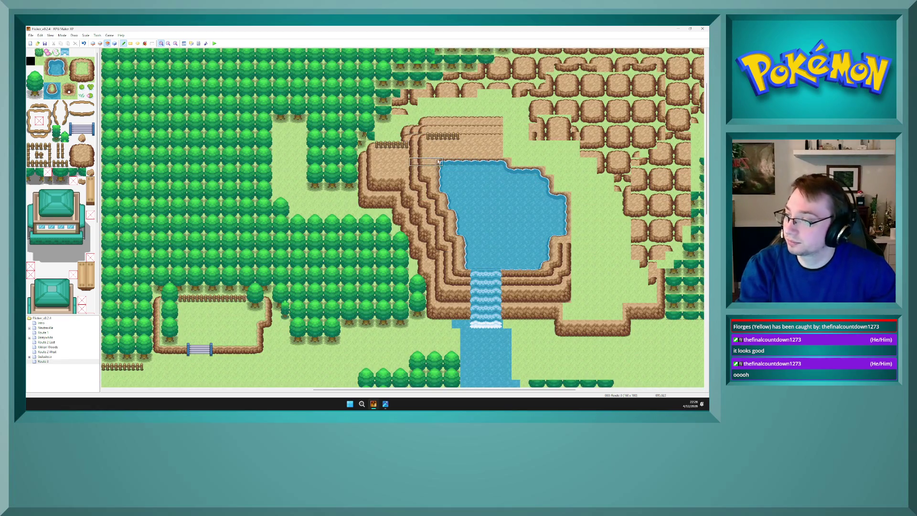
pyautogui.rightClick(414, 161)
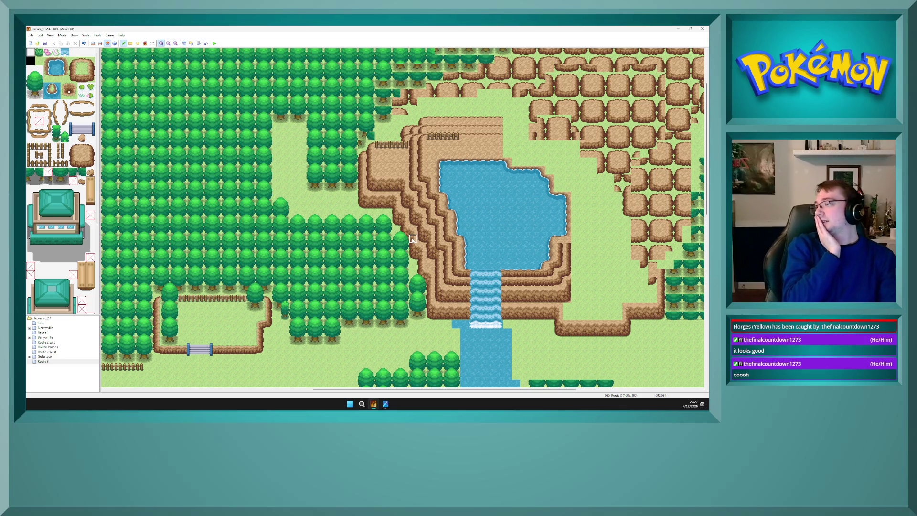
pyautogui.scroll(-5, 61, 271)
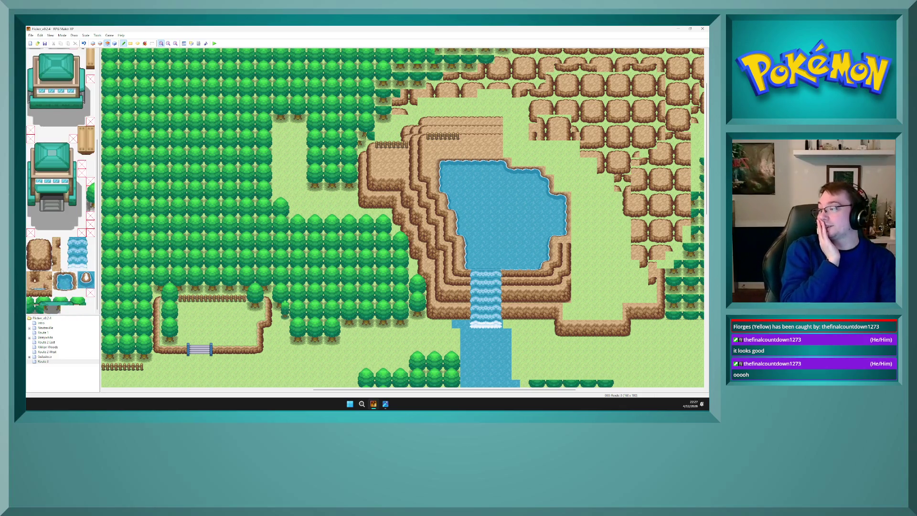
pyautogui.scroll(5, 61, 181)
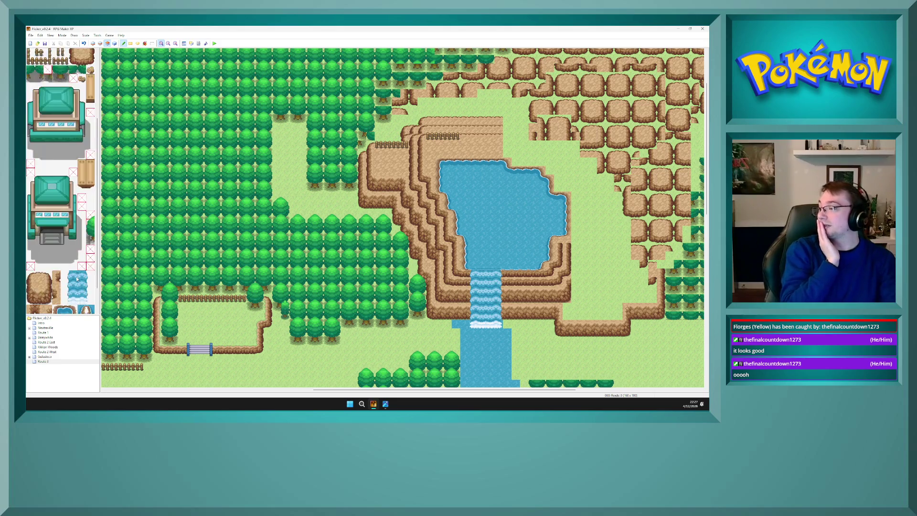
pyautogui.scroll(-5, 77, 278)
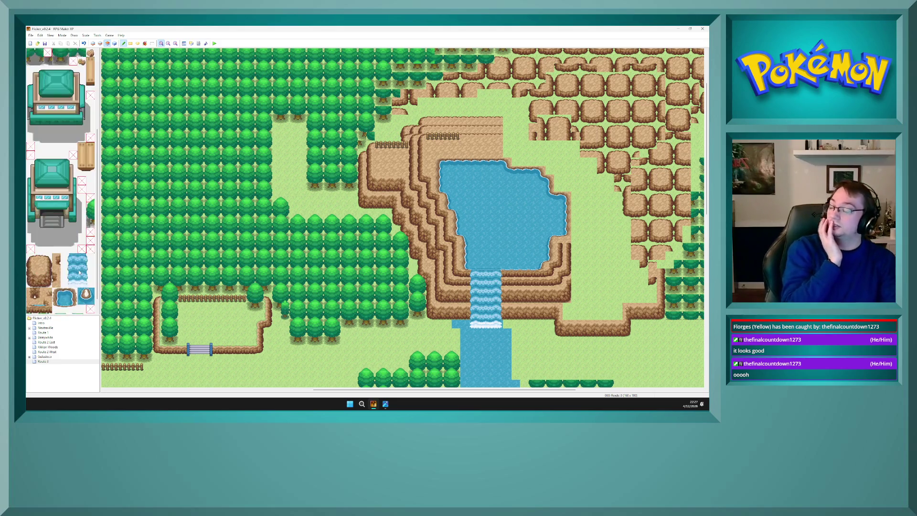
pyautogui.scroll(5, 78, 271)
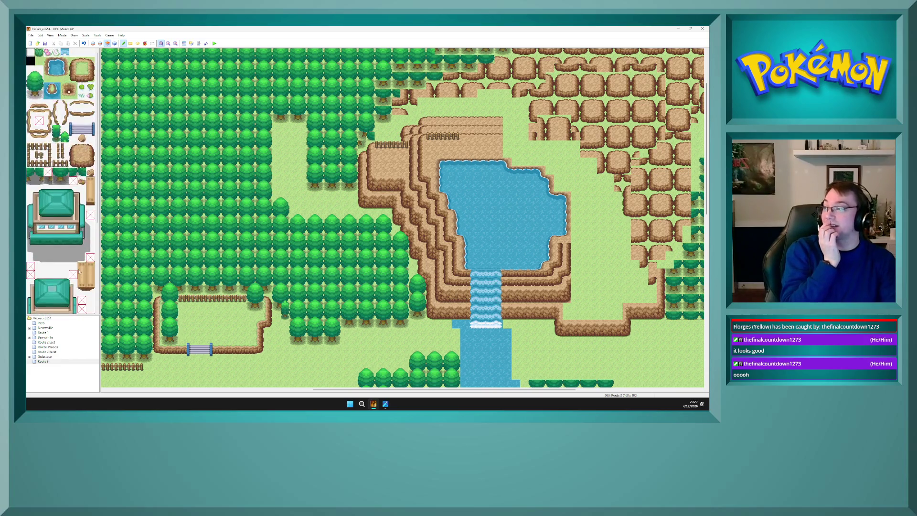
pyautogui.scroll(-3, 67, 213)
pyautogui.scroll(3, 67, 213)
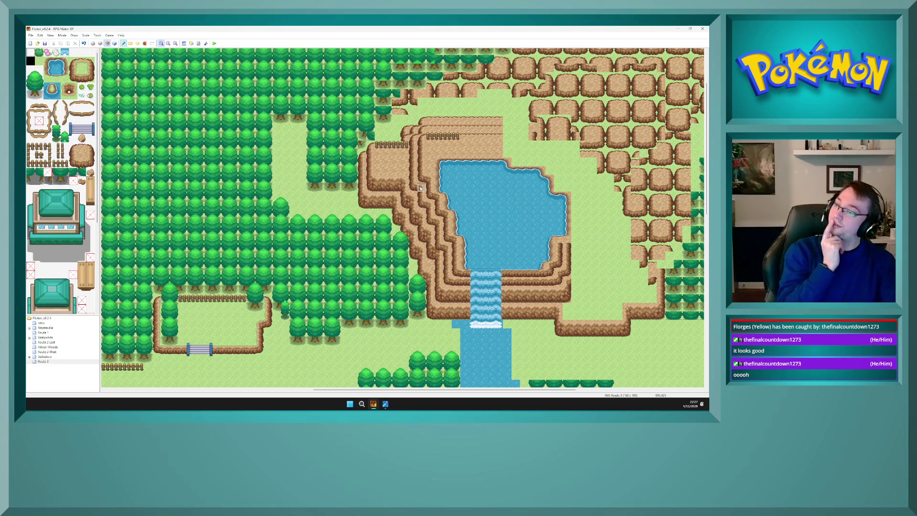
pyautogui.moveTo(705, 158); pyautogui.dragTo(706, 211)
pyautogui.moveTo(564, 390)
pyautogui.mouseDown()
pyautogui.moveTo(420, 390)
pyautogui.moveTo(438, 390)
pyautogui.mouseUp()
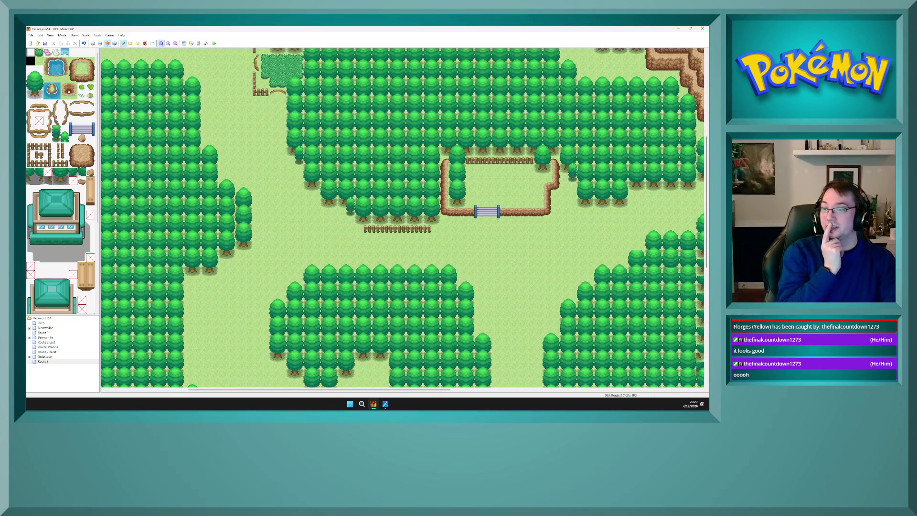
pyautogui.moveTo(705, 234)
pyautogui.mouseDown()
pyautogui.moveTo(709, 157)
pyautogui.moveTo(708, 205)
pyautogui.mouseUp()
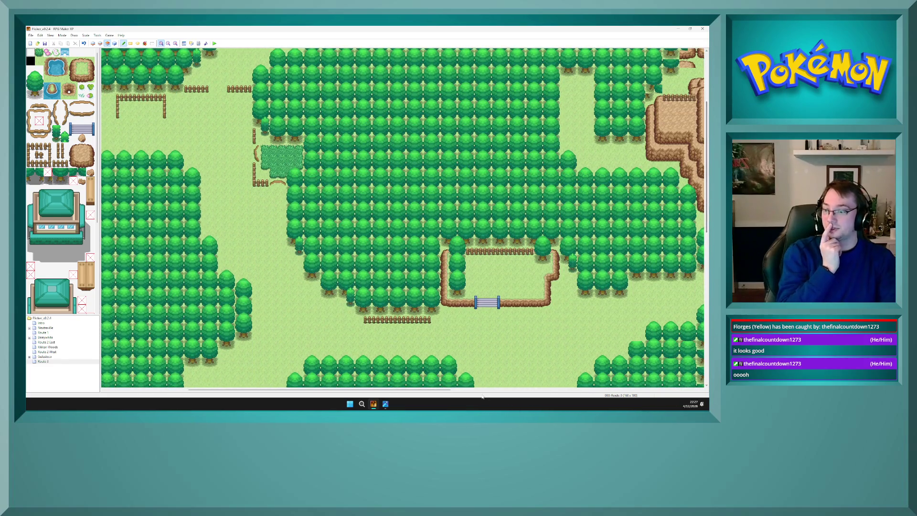
pyautogui.moveTo(450, 390); pyautogui.dragTo(616, 390)
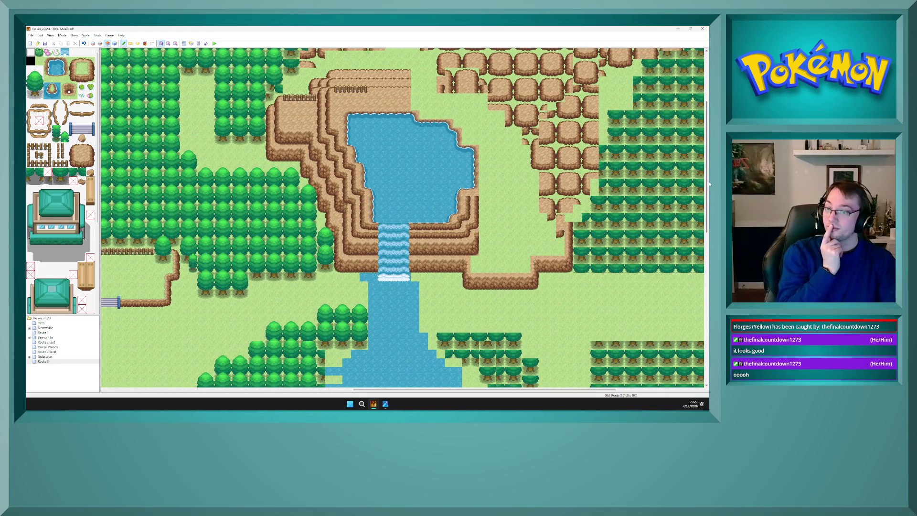
pyautogui.moveTo(708, 164); pyautogui.dragTo(708, 131)
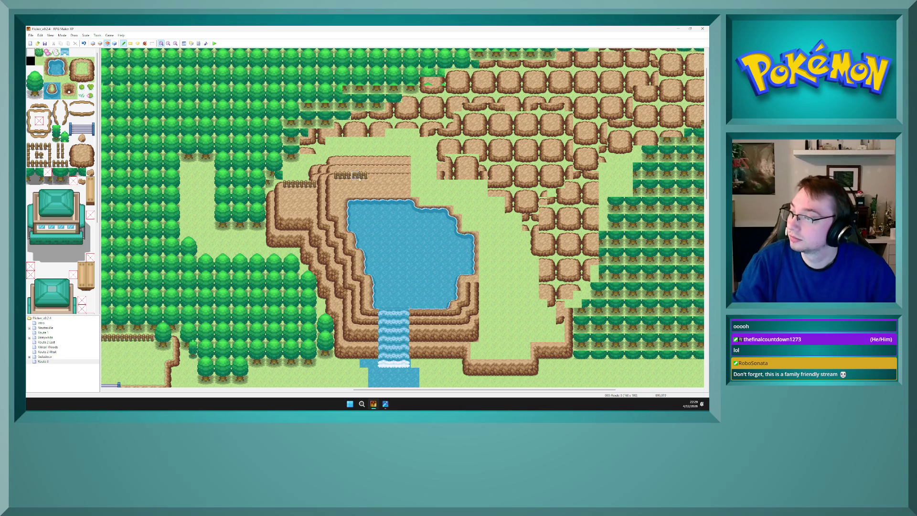
# Extend the cliff-top fence right and stamp the pond's east-shore pattern one row higher
pyautogui.moveTo(376, 177); pyautogui.dragTo(394, 176)
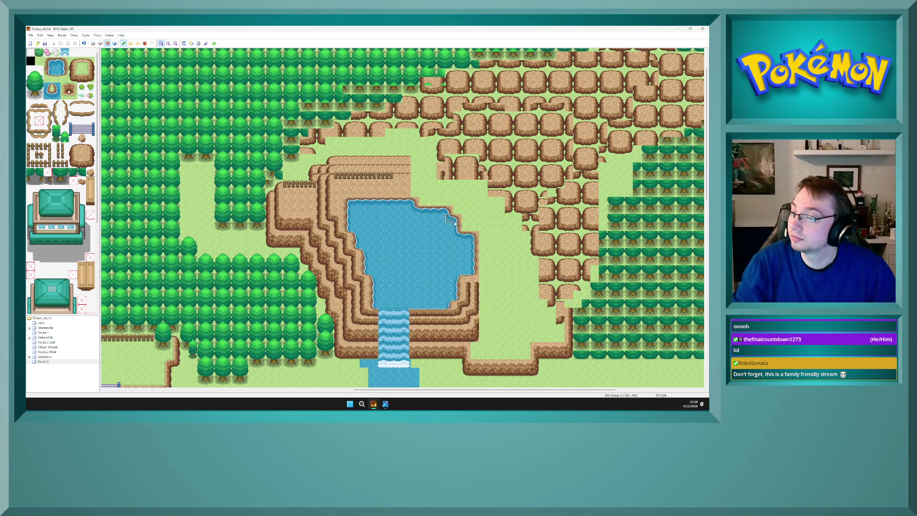
pyautogui.moveTo(476, 245); pyautogui.dragTo(417, 205)
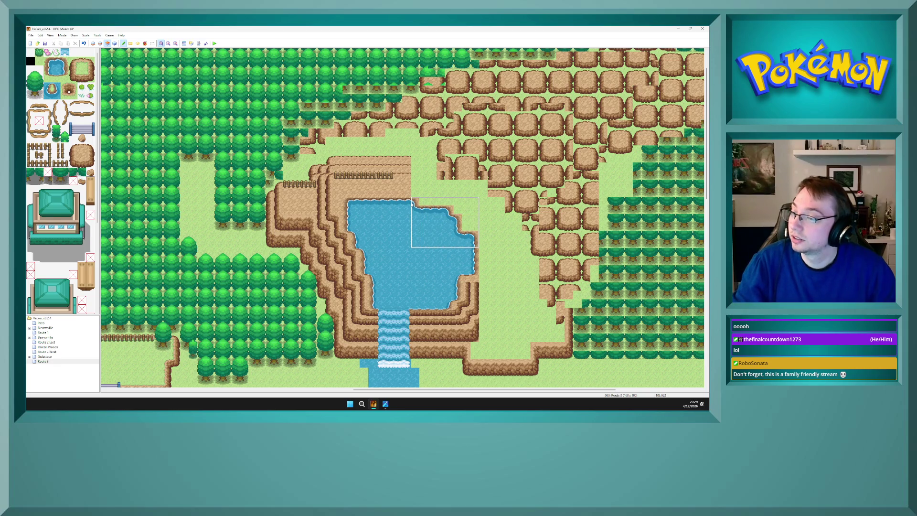
pyautogui.press('F6')
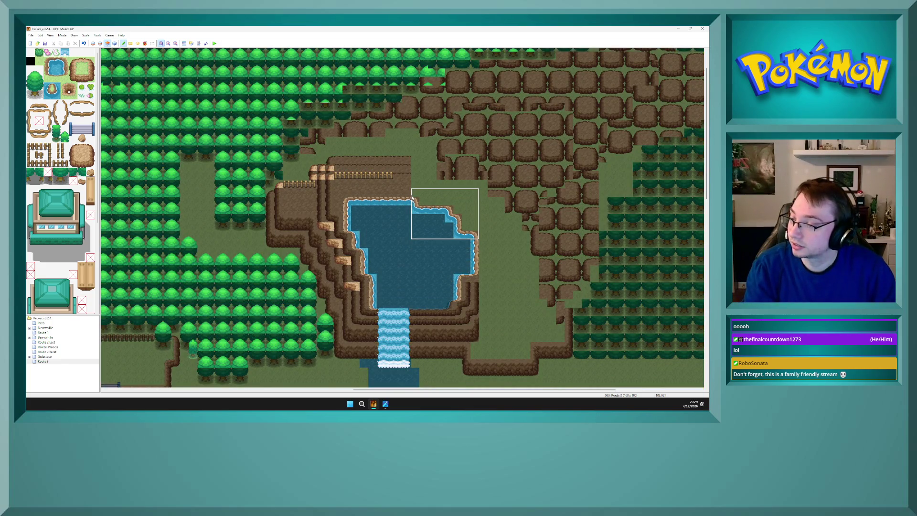
pyautogui.click(412, 197)
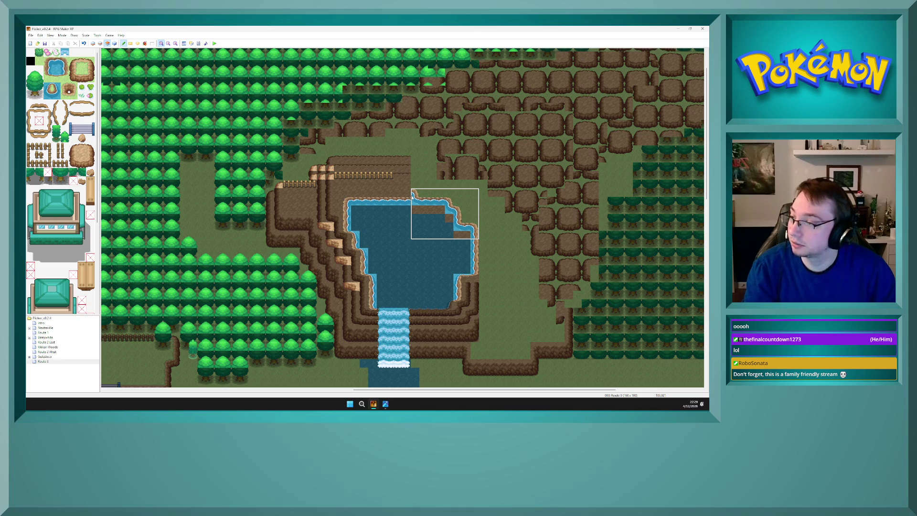
pyautogui.click(414, 187)
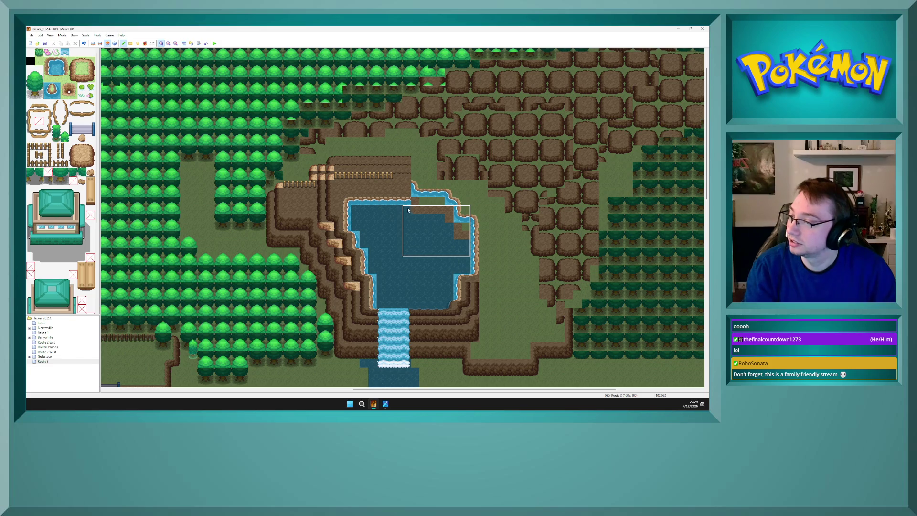
# Shift the lake's top shore strip up a row and repaint water along the pond's top
pyautogui.moveTo(405, 201); pyautogui.dragTo(365, 203)
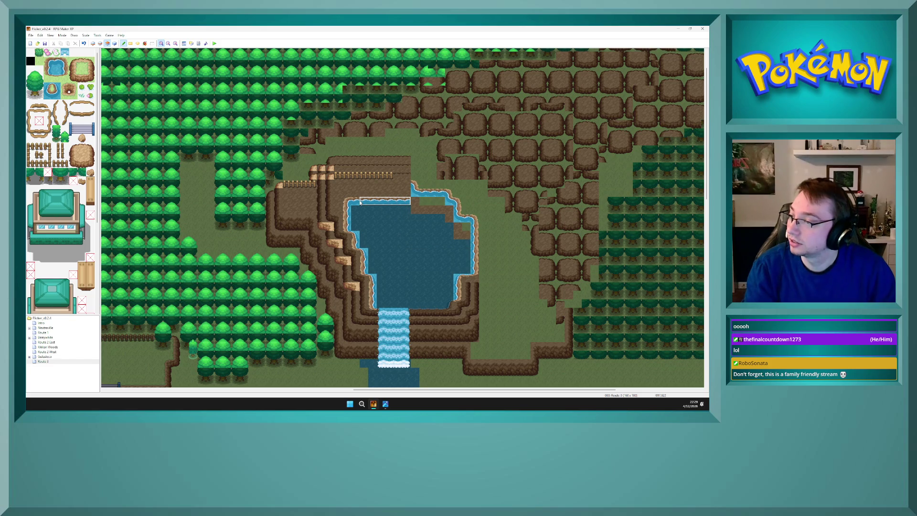
pyautogui.click(361, 189)
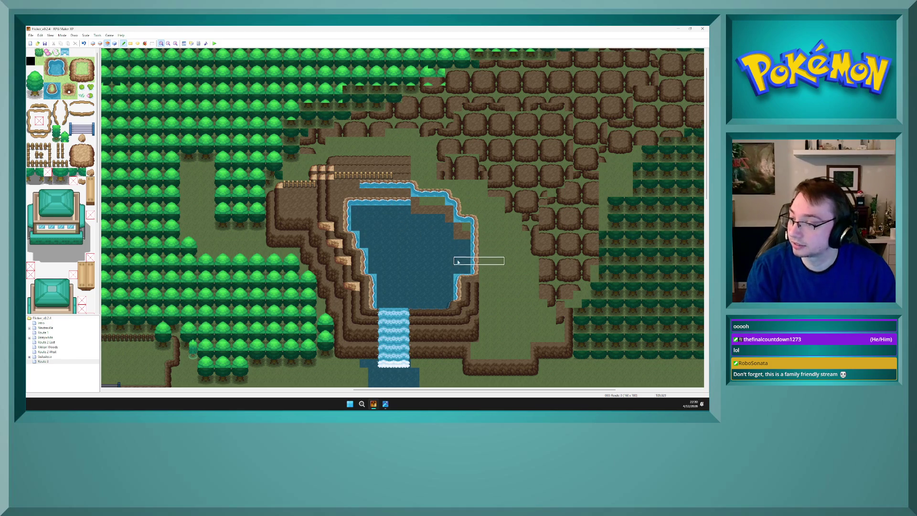
pyautogui.click(49, 94)
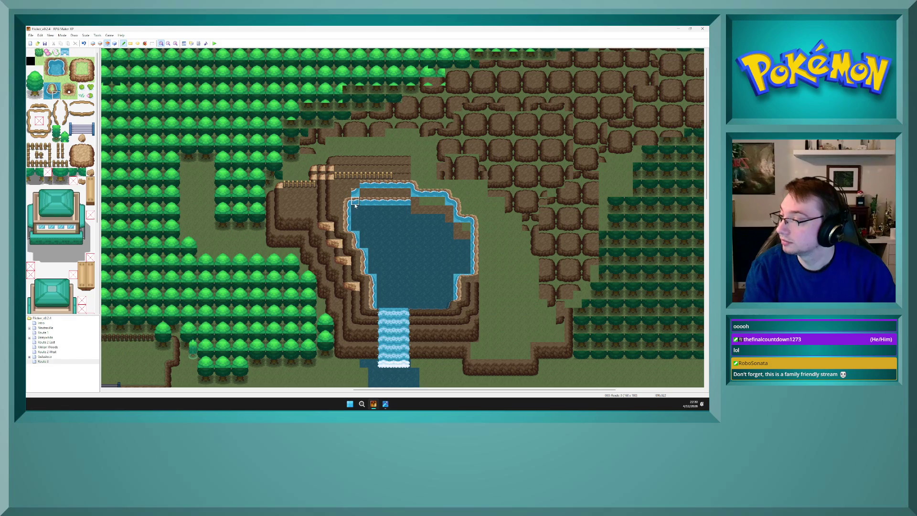
pyautogui.rightClick(357, 204)
pyautogui.click(355, 192)
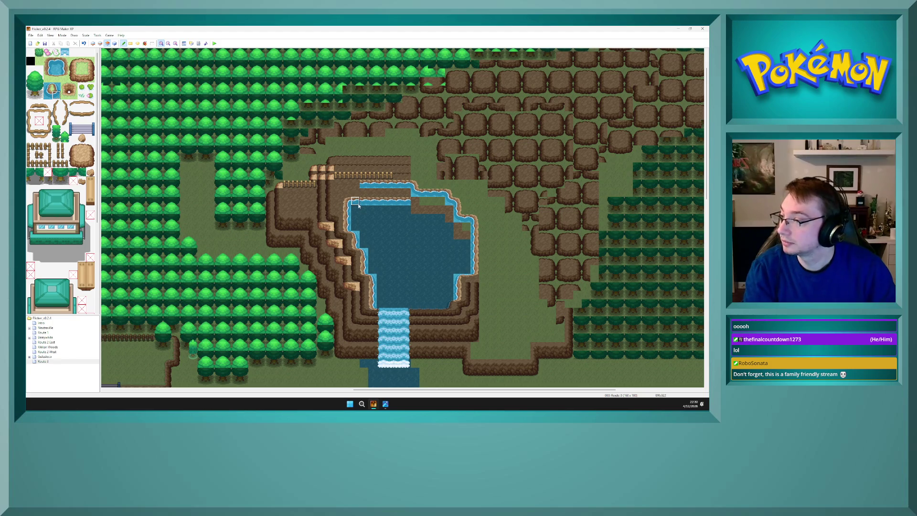
pyautogui.moveTo(364, 201)
pyautogui.mouseDown()
pyautogui.moveTo(410, 201)
pyautogui.moveTo(354, 201)
pyautogui.mouseUp()
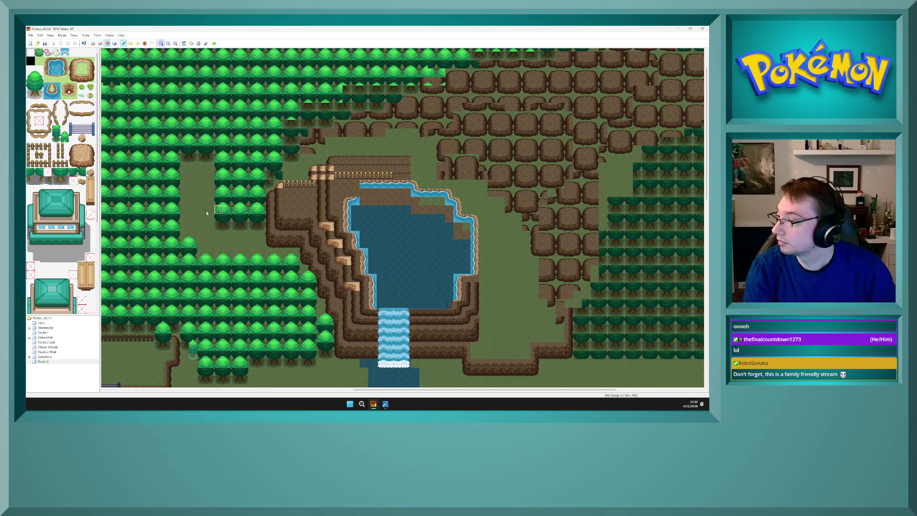
pyautogui.scroll(-5, 75, 207)
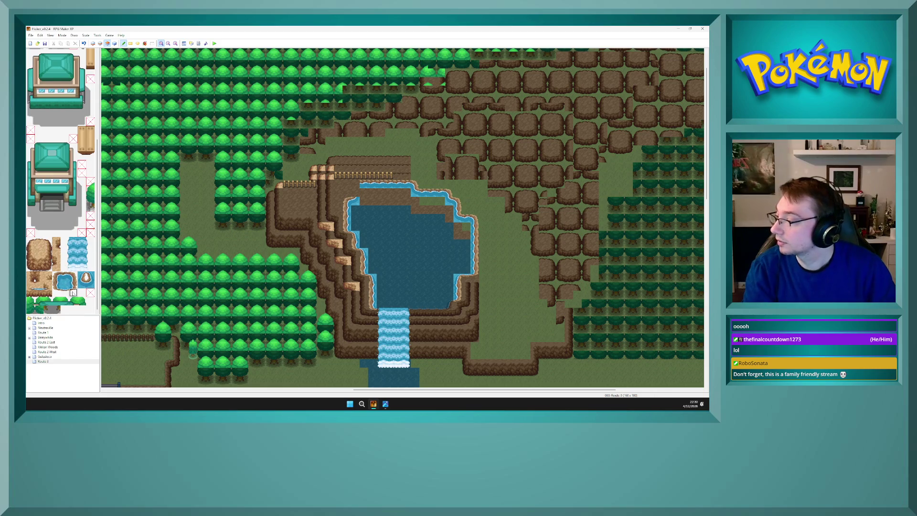
# On layer 1, paint two rows of water across the pond's top
pyautogui.click(90, 284)
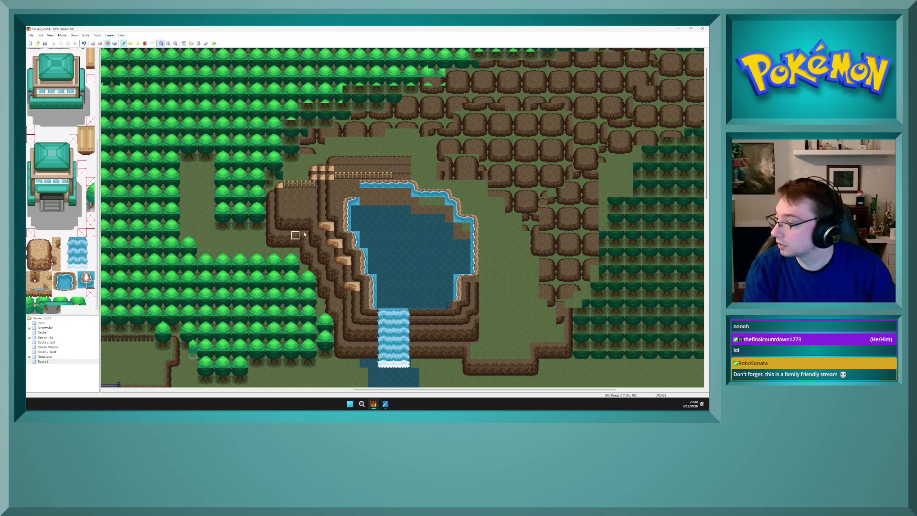
pyautogui.click(82, 276)
pyautogui.click(57, 284)
pyautogui.rightClick(267, 230)
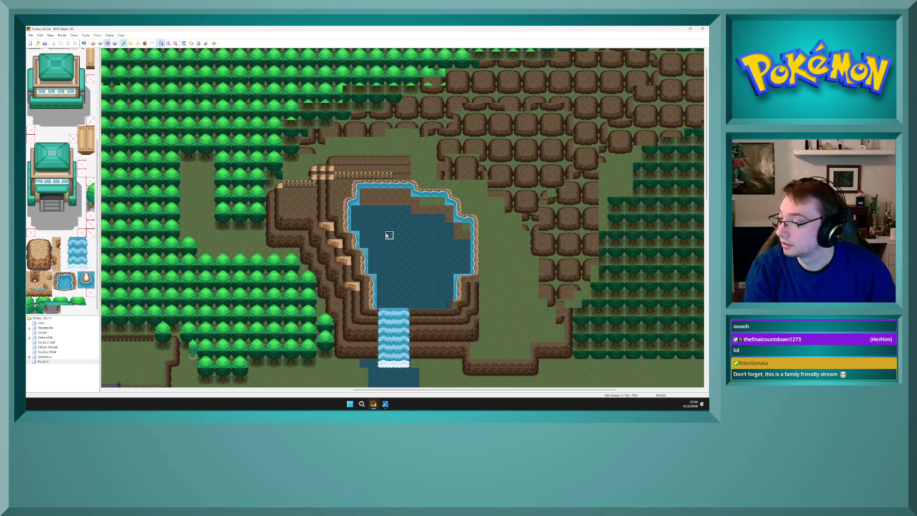
pyautogui.press('F8')
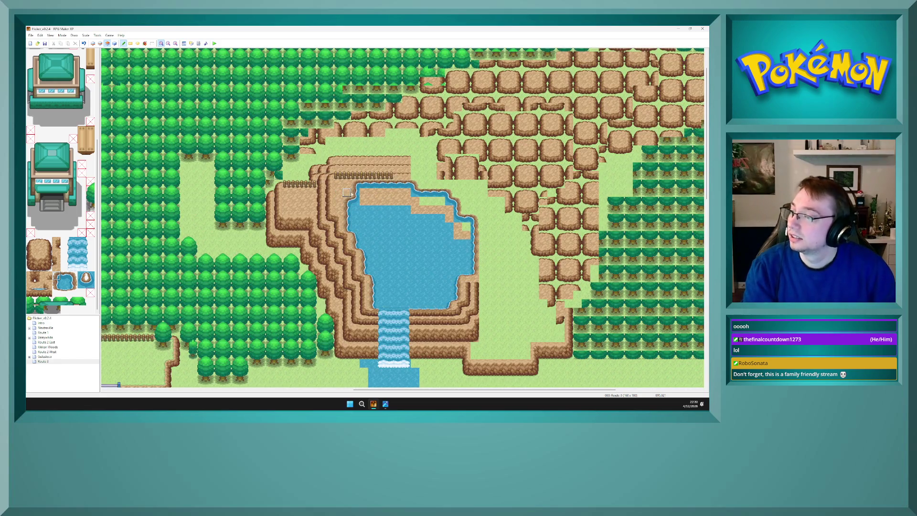
pyautogui.press('F6')
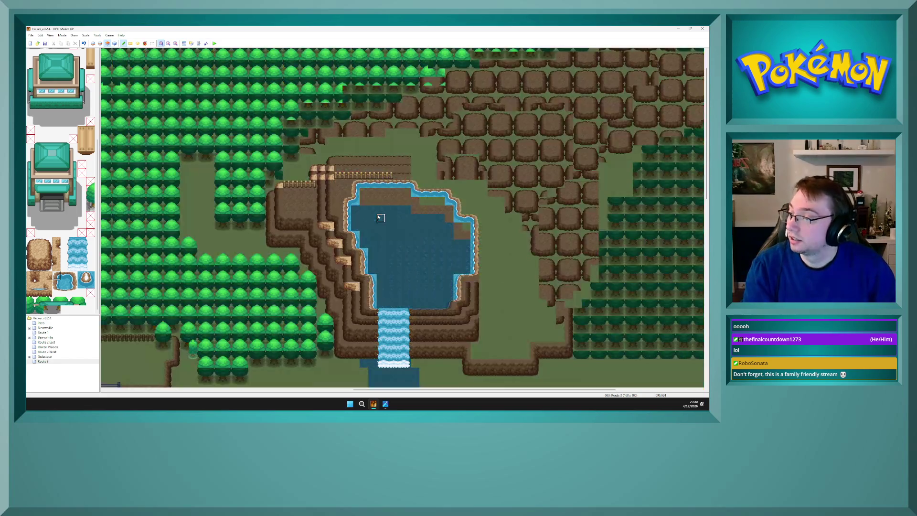
pyautogui.press('F5')
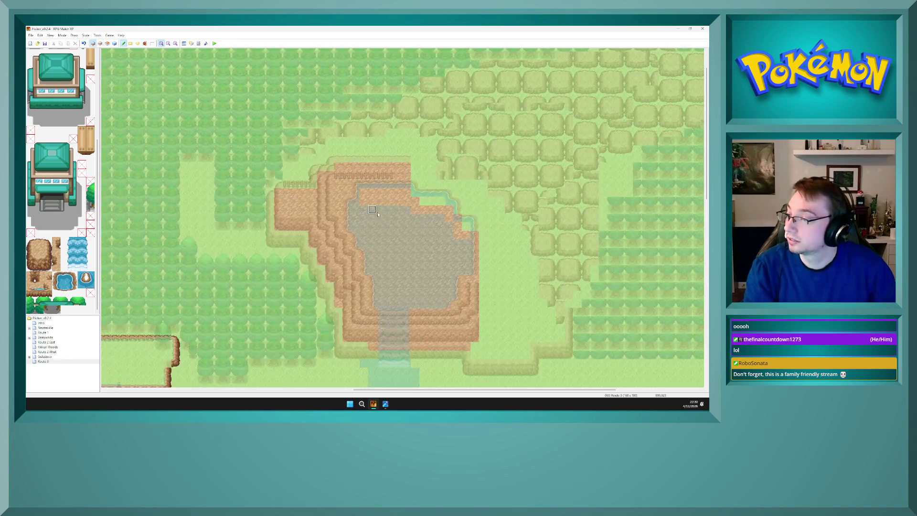
pyautogui.moveTo(366, 194)
pyautogui.mouseDown()
pyautogui.moveTo(401, 193)
pyautogui.moveTo(381, 202)
pyautogui.moveTo(444, 209)
pyautogui.moveTo(355, 209)
pyautogui.moveTo(364, 244)
pyautogui.moveTo(387, 219)
pyautogui.moveTo(441, 220)
pyautogui.moveTo(449, 210)
pyautogui.moveTo(466, 235)
pyautogui.moveTo(466, 270)
pyautogui.moveTo(440, 301)
pyautogui.moveTo(380, 303)
pyautogui.moveTo(372, 253)
pyautogui.mouseUp()
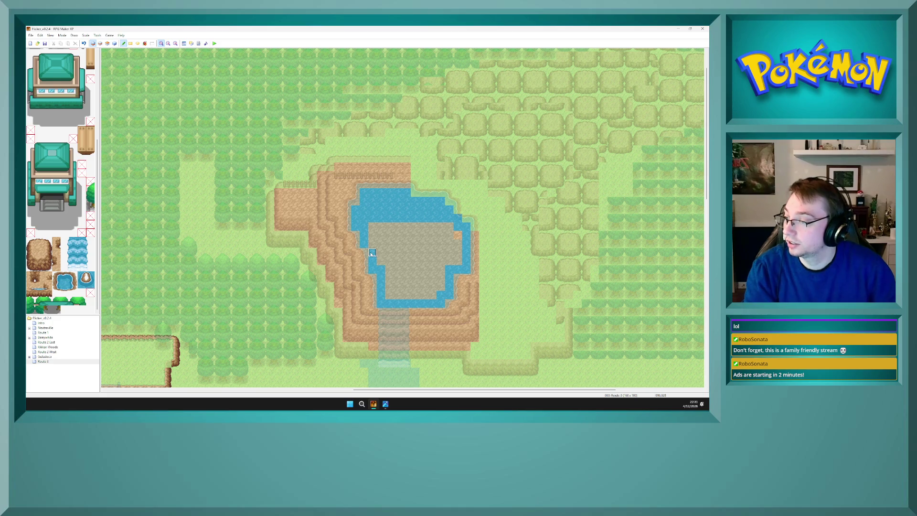
# On layer 2, paint deep water along the pond's upper-left edge
pyautogui.press('F4')
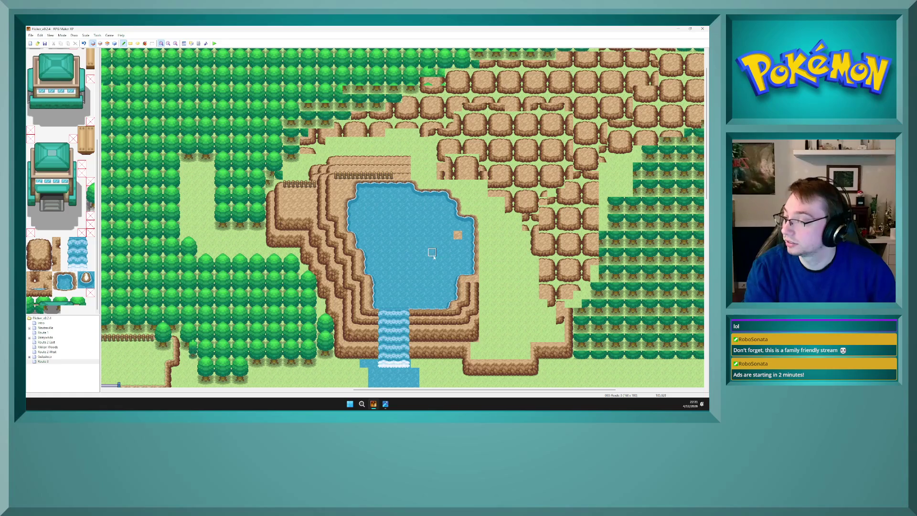
pyautogui.press('F4')
pyautogui.press('F4')
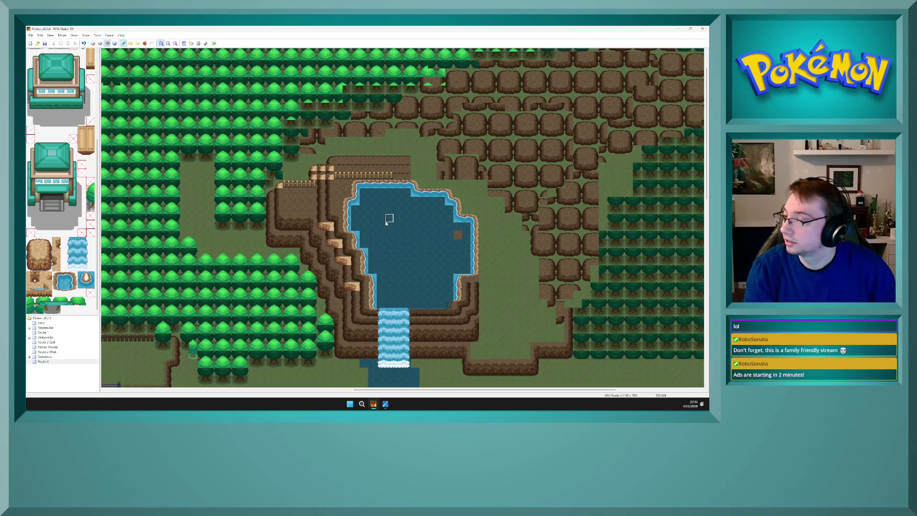
pyautogui.press('F6')
pyautogui.moveTo(372, 211)
pyautogui.mouseDown()
pyautogui.moveTo(356, 211)
pyautogui.moveTo(406, 210)
pyautogui.moveTo(362, 218)
pyautogui.moveTo(364, 249)
pyautogui.moveTo(371, 219)
pyautogui.moveTo(380, 235)
pyautogui.moveTo(381, 295)
pyautogui.moveTo(398, 303)
pyautogui.moveTo(448, 295)
pyautogui.moveTo(387, 289)
pyautogui.moveTo(380, 217)
pyautogui.moveTo(395, 262)
pyautogui.moveTo(397, 236)
pyautogui.moveTo(431, 219)
pyautogui.moveTo(411, 239)
pyautogui.moveTo(404, 284)
pyautogui.moveTo(442, 279)
pyautogui.moveTo(444, 287)
pyautogui.moveTo(449, 224)
pyautogui.moveTo(440, 235)
pyautogui.moveTo(430, 224)
pyautogui.moveTo(462, 269)
pyautogui.moveTo(458, 248)
pyautogui.mouseUp()
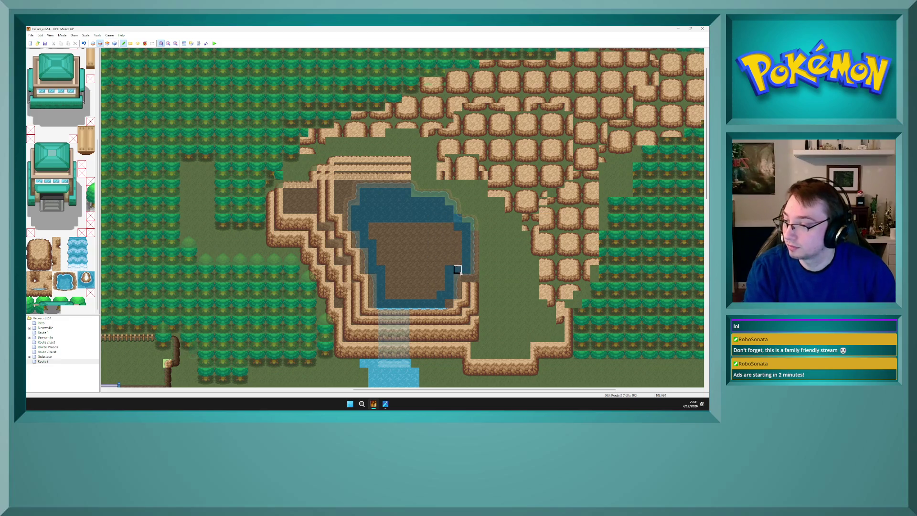
# Flood-fill the pond interior with water on layer 1 using the Fill tool
pyautogui.press('F7')
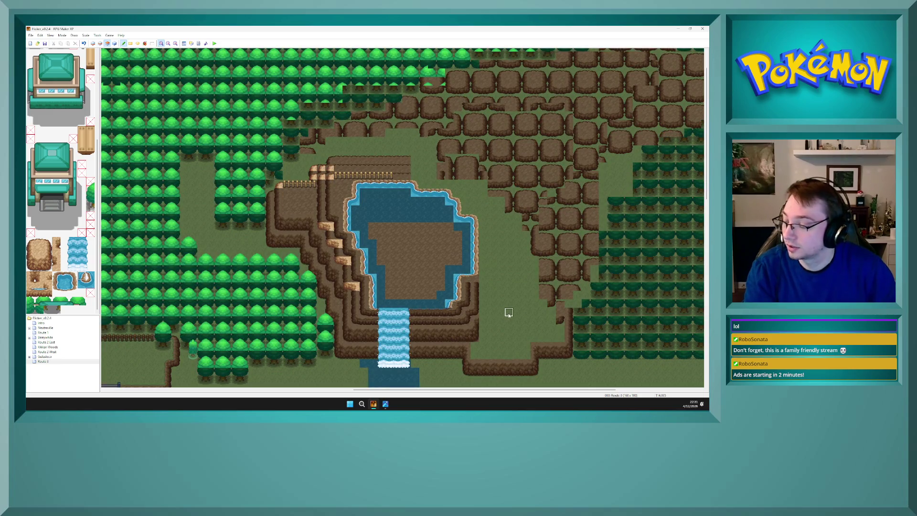
pyautogui.press('F5')
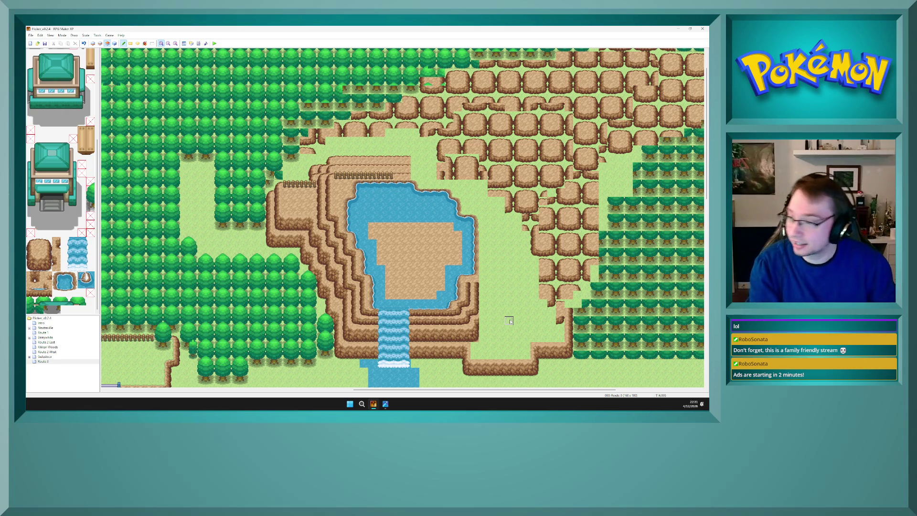
pyautogui.press('F6')
pyautogui.press('F6')
pyautogui.press('F5')
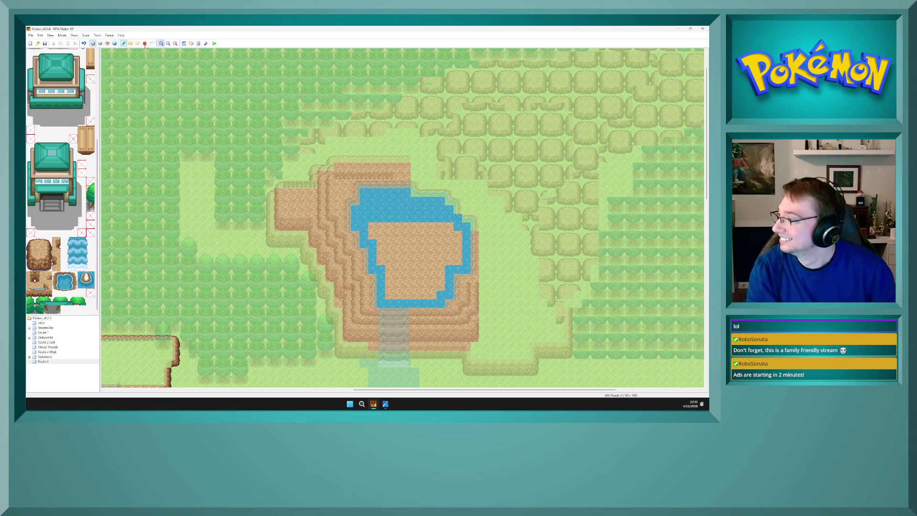
pyautogui.click(145, 44)
pyautogui.click(406, 244)
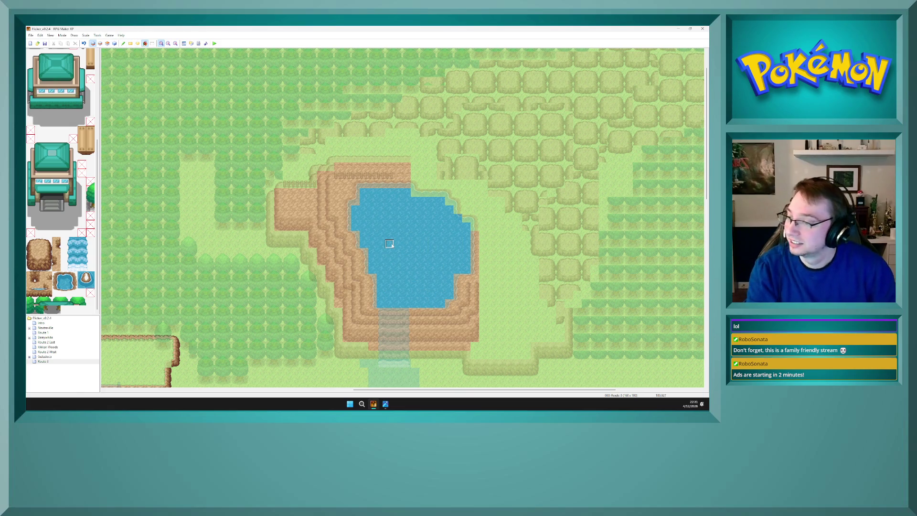
pyautogui.press('F8')
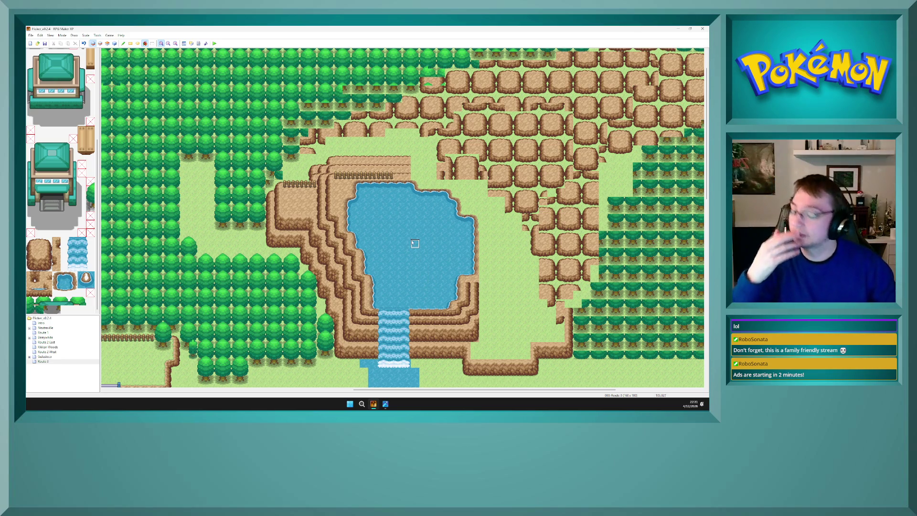
pyautogui.press('F6')
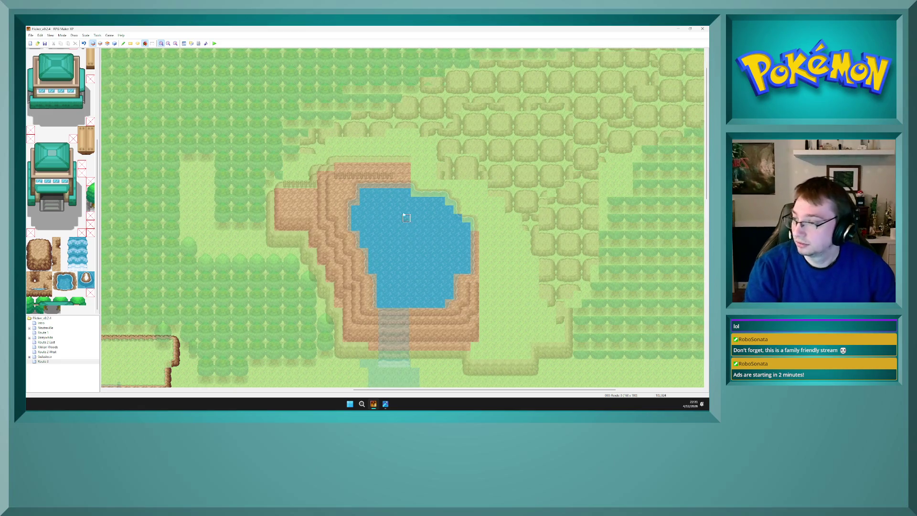
pyautogui.press('F7')
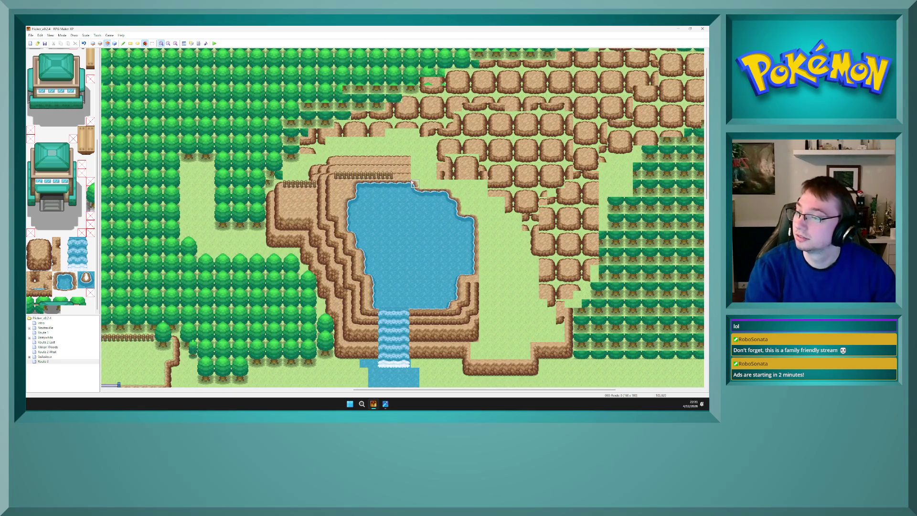
pyautogui.press('F6')
pyautogui.press('F7')
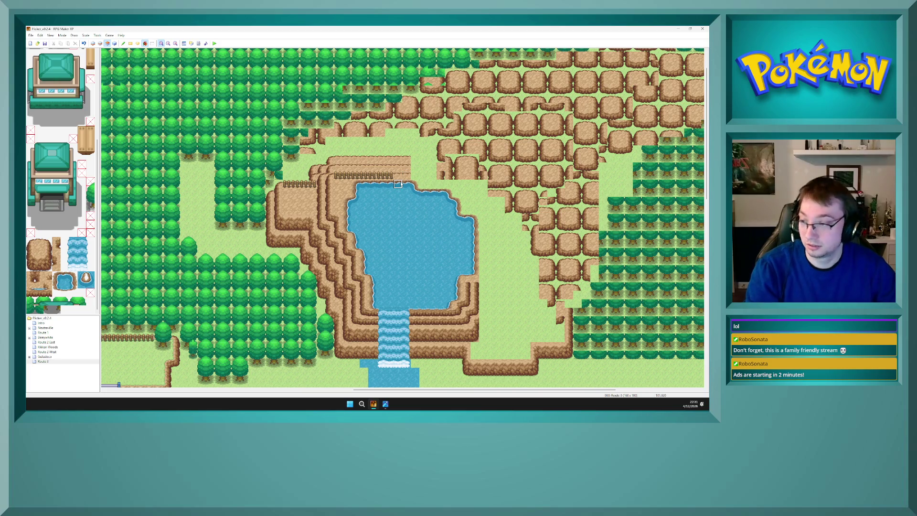
pyautogui.press('F6')
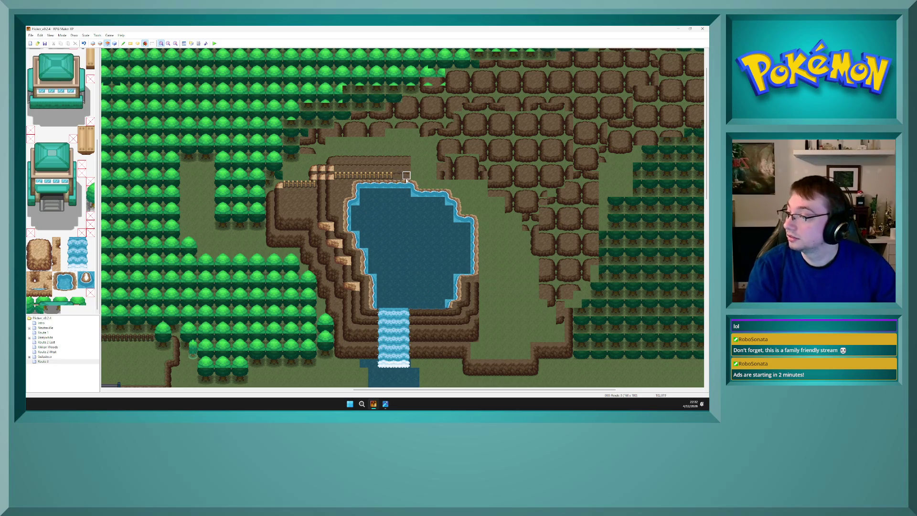
pyautogui.rightClick(399, 184)
pyautogui.click(400, 178)
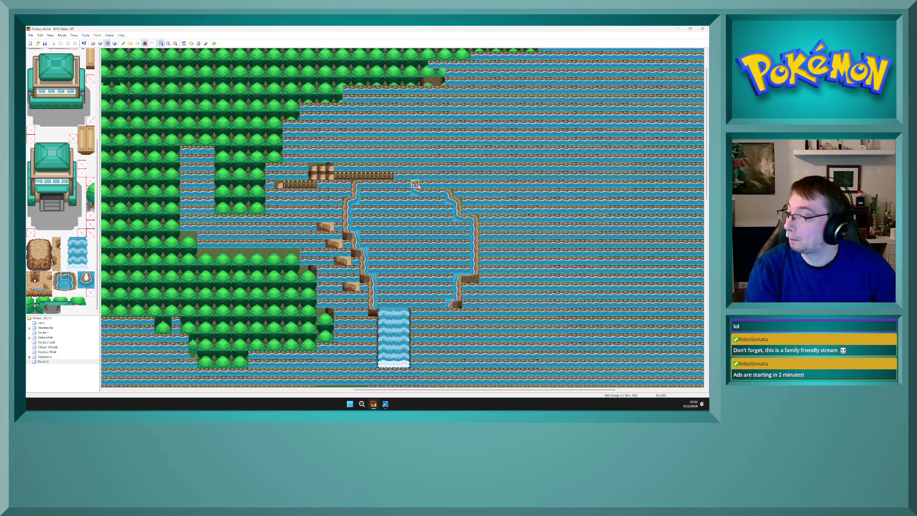
# Undo the accidental water fill and place a water tile at the pond's edge with the Pencil
pyautogui.hotkey('ctrl', 'z')
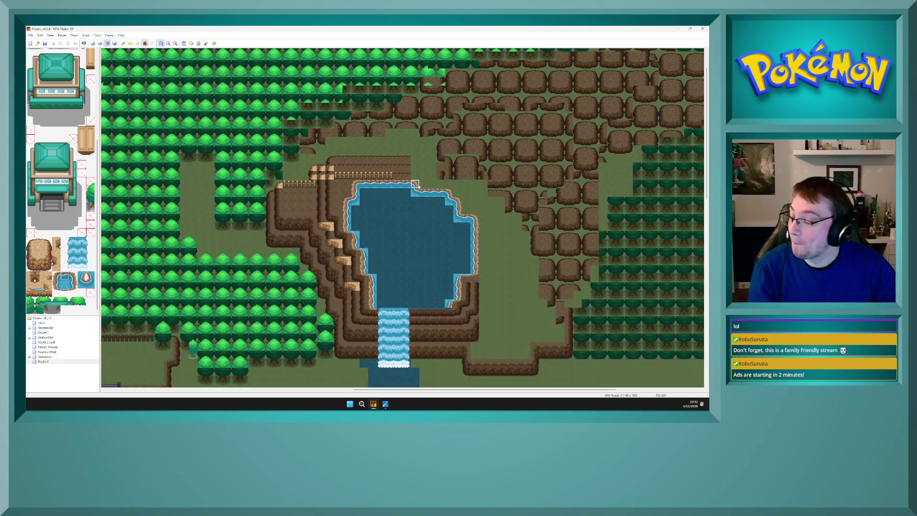
pyautogui.click(124, 43)
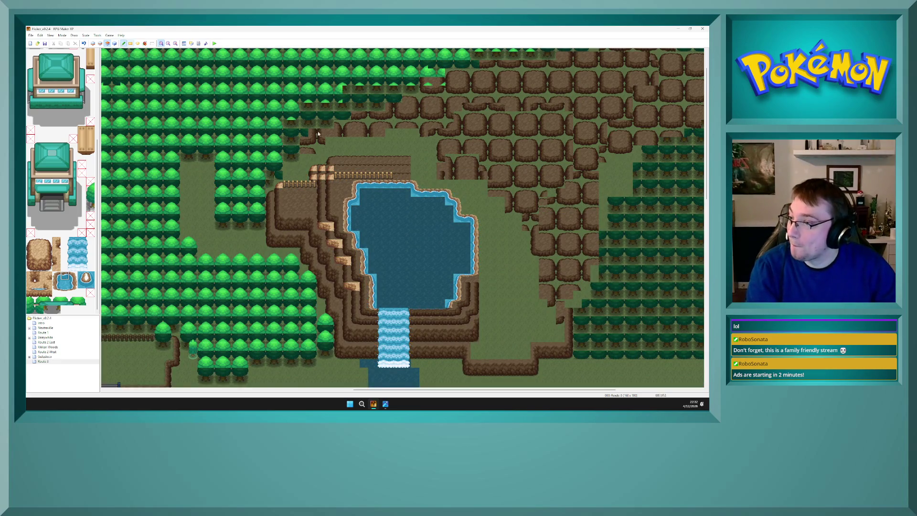
pyautogui.click(405, 175)
pyautogui.press('F4')
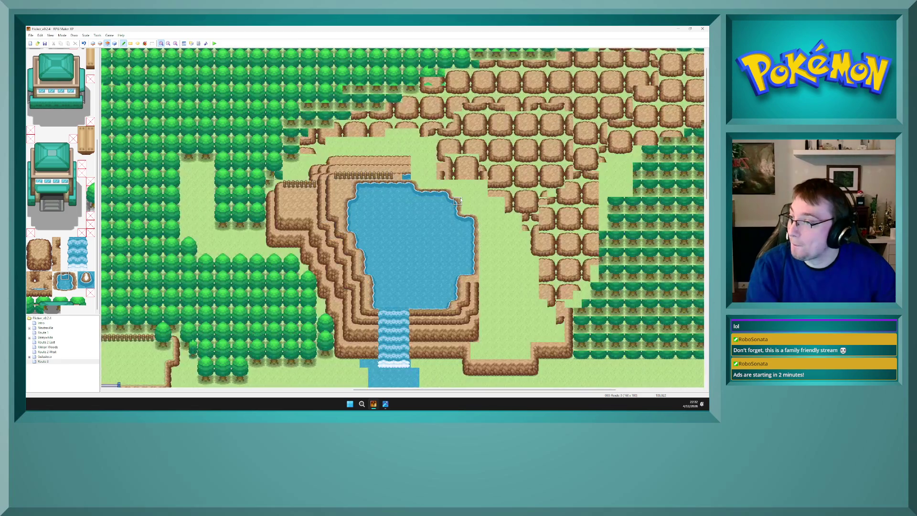
pyautogui.press('F6')
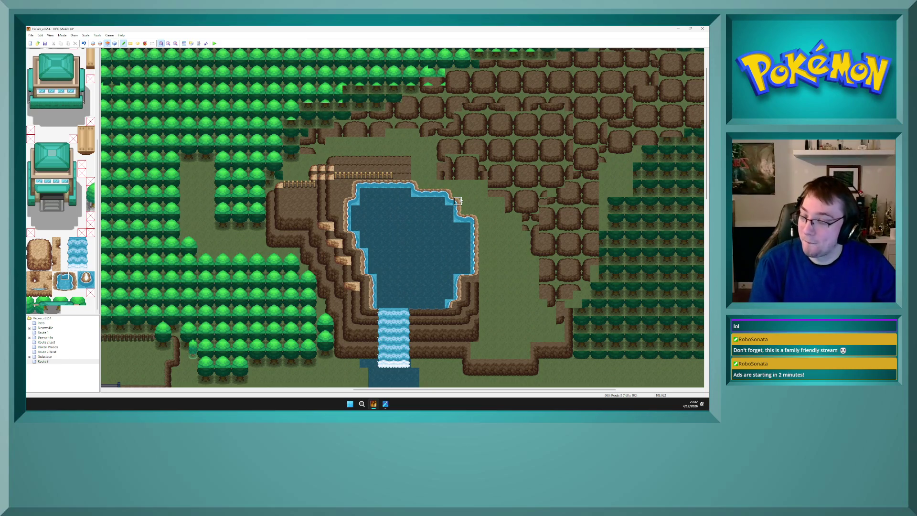
pyautogui.press('F5')
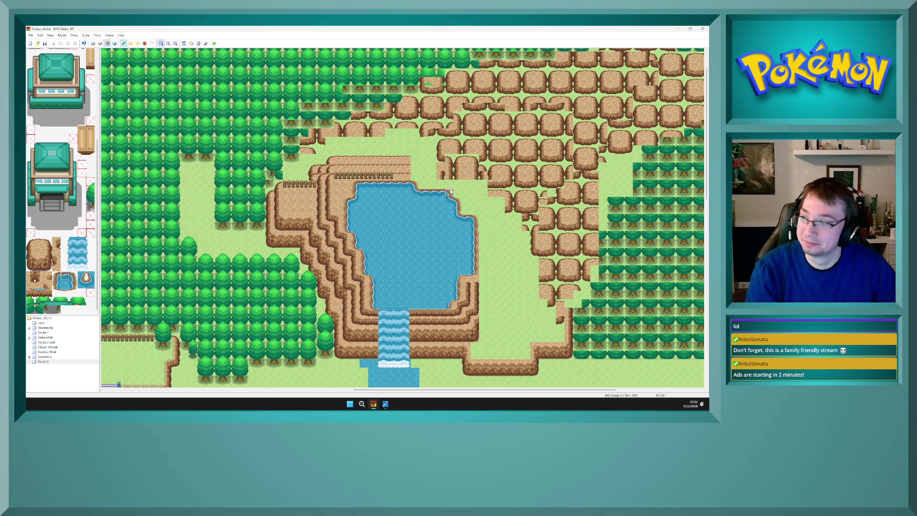
# Extend the fence above the pond further to the right
pyautogui.moveTo(381, 175); pyautogui.dragTo(414, 175)
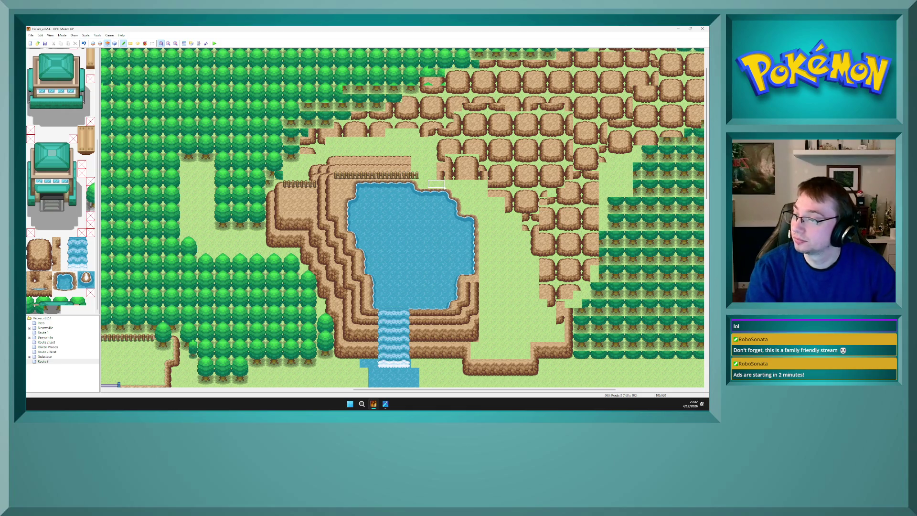
pyautogui.press('F4')
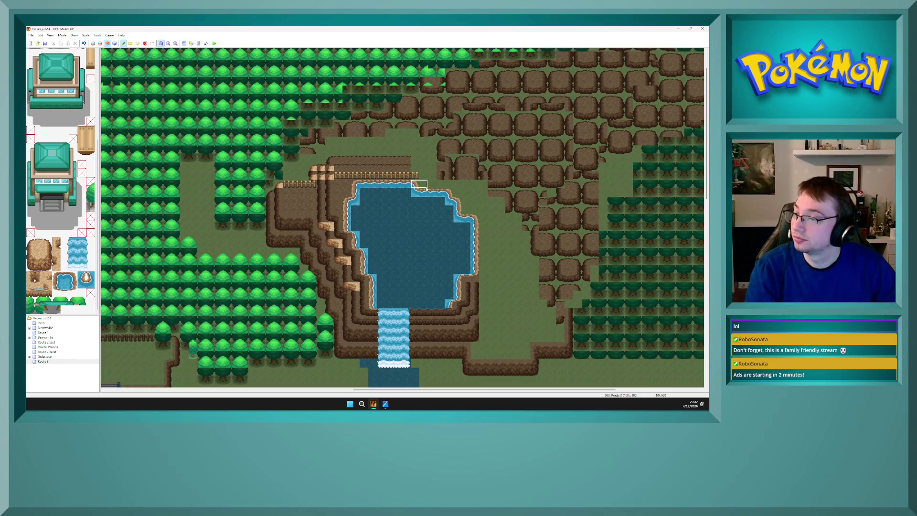
pyautogui.press('F4')
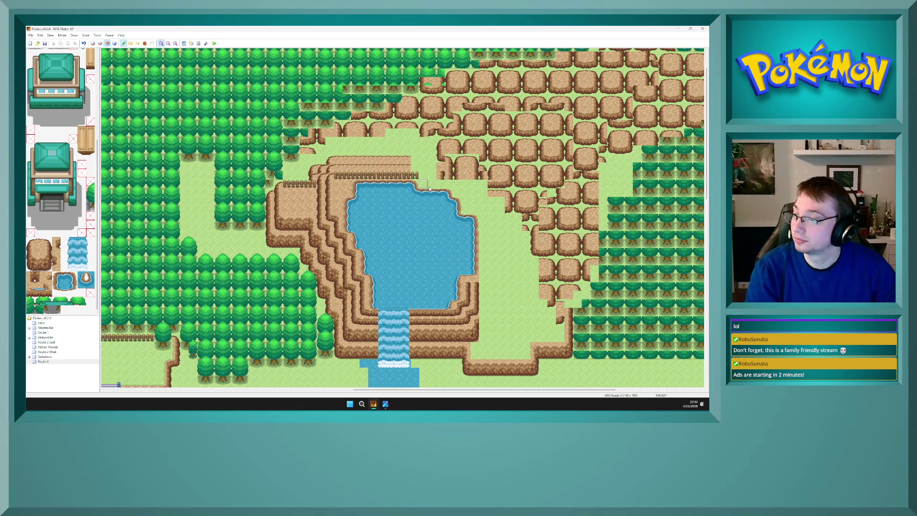
pyautogui.press('F4')
pyautogui.press('F4')
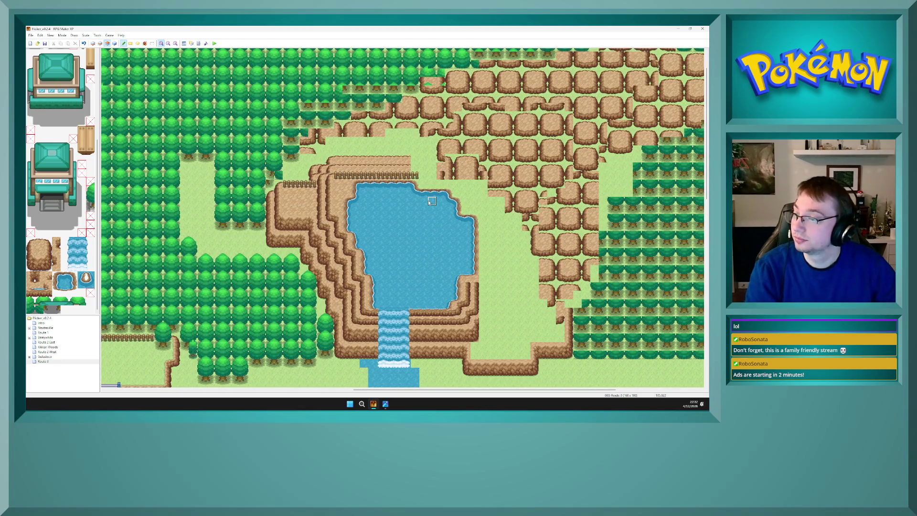
pyautogui.press('F4')
pyautogui.press('F6')
pyautogui.press('F5')
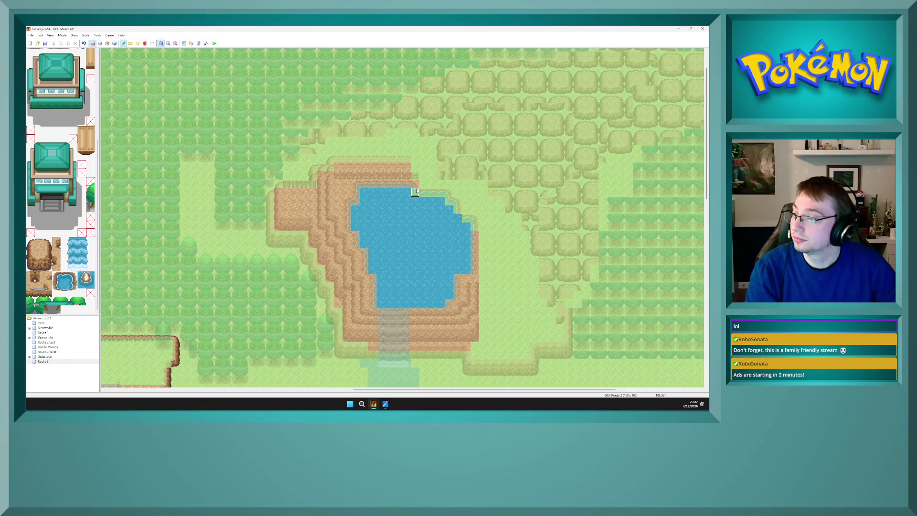
# On layer 1, paint cliff-top, water and shoreline tiles along the pond's top-right edge
pyautogui.moveTo(423, 184); pyautogui.dragTo(441, 186)
pyautogui.moveTo(424, 193); pyautogui.dragTo(441, 194)
pyautogui.press('F5')
pyautogui.press('F8')
pyautogui.press('F5')
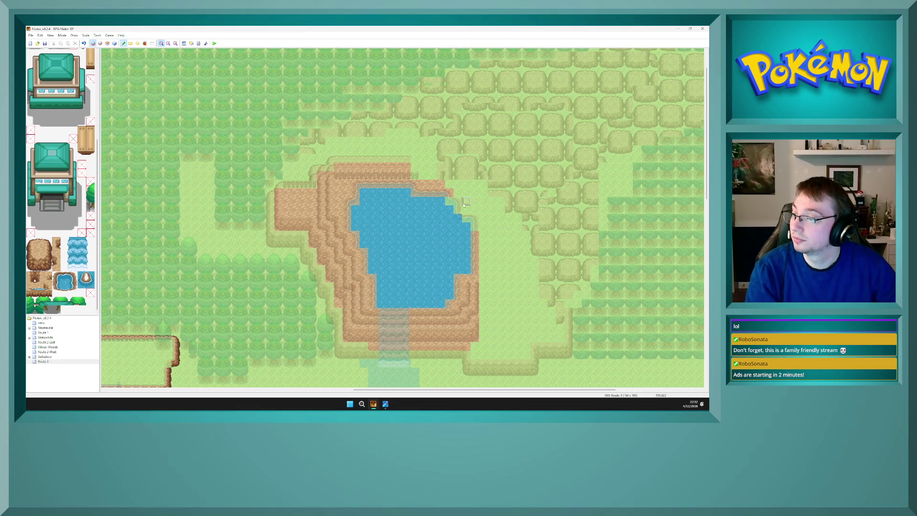
pyautogui.moveTo(448, 201); pyautogui.dragTo(475, 229)
pyautogui.press('F8')
pyautogui.press('F5')
# On layer 2, extend the cliff ledge above the lake two tiles right
pyautogui.press('F7')
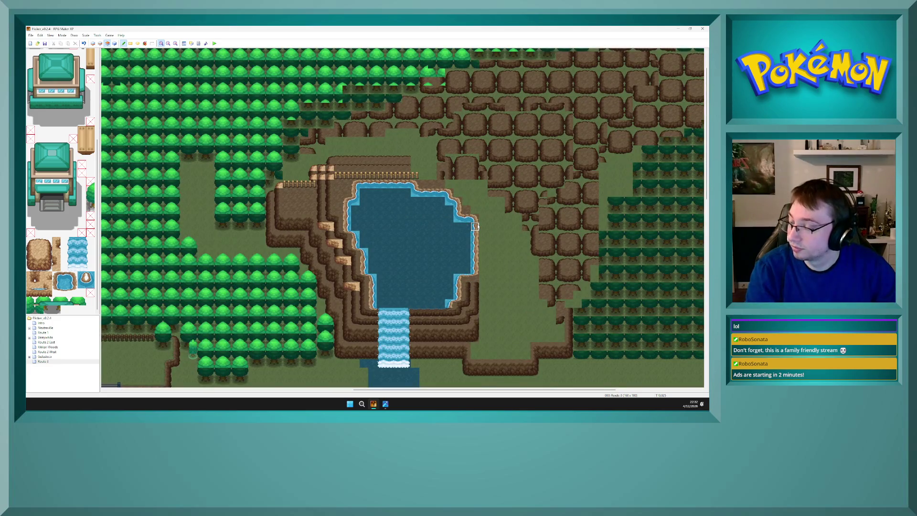
pyautogui.press('F5')
pyautogui.press('F6')
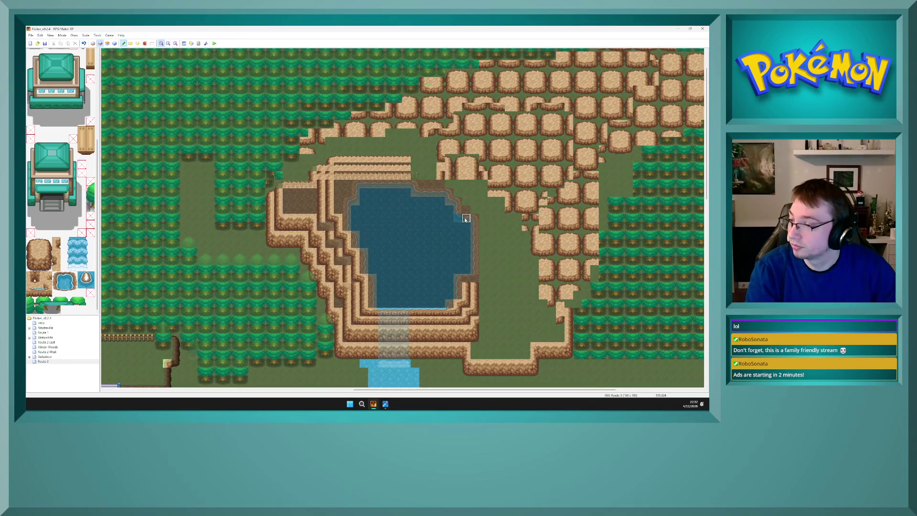
pyautogui.press('F5')
pyautogui.press('F8')
pyautogui.press('F5')
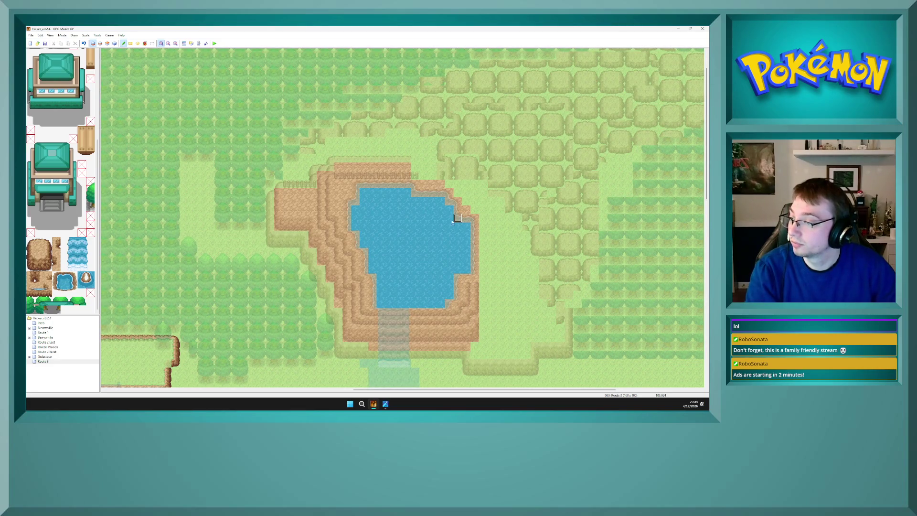
pyautogui.press('F8')
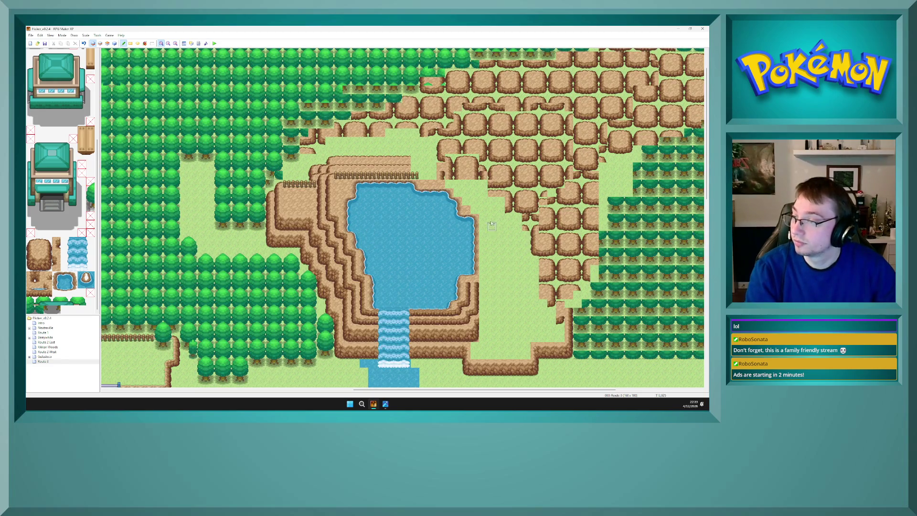
pyautogui.press('F5')
pyautogui.press('F8')
pyautogui.press('F5')
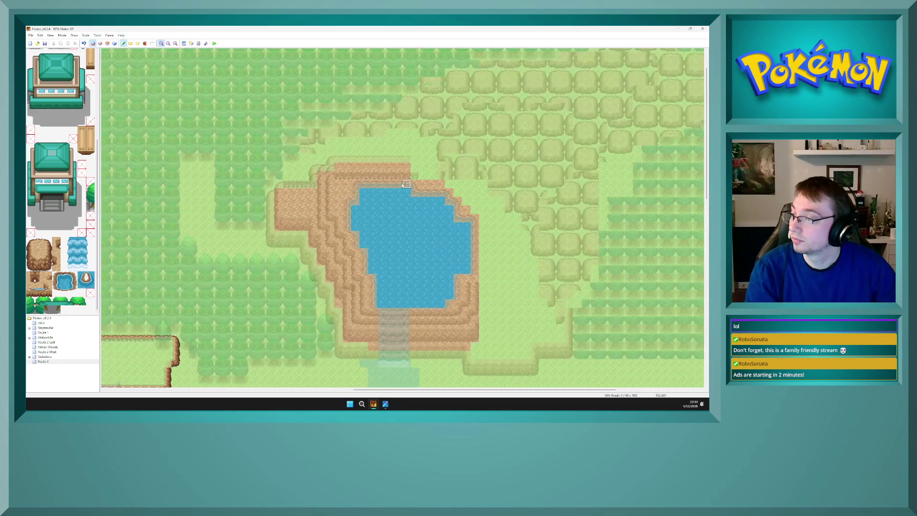
pyautogui.press('F6')
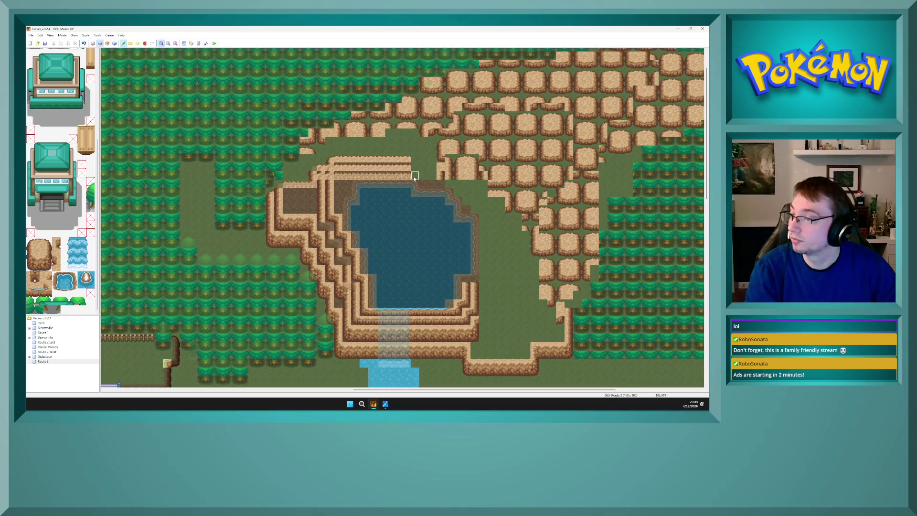
pyautogui.moveTo(414, 175); pyautogui.dragTo(423, 167)
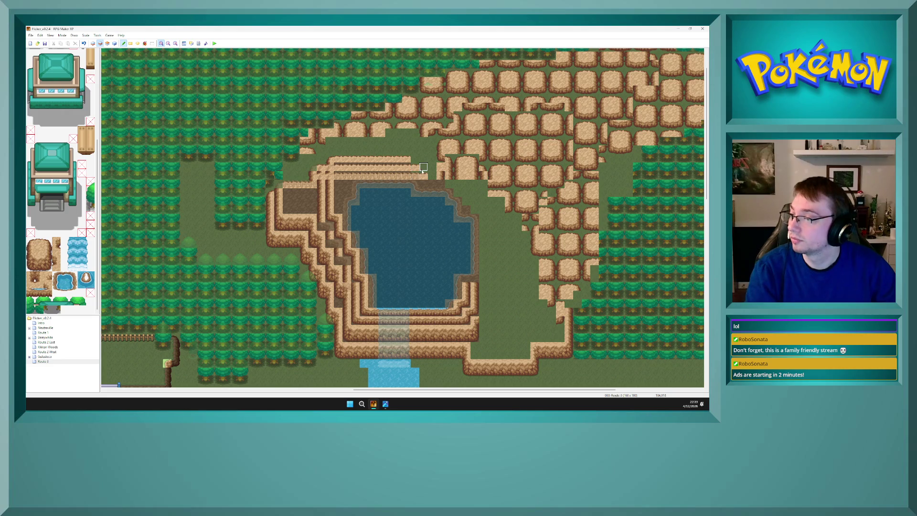
# Paint dirt cliff tiles over the grass strip above the lake's top ledge on layer 2
pyautogui.press('F8')
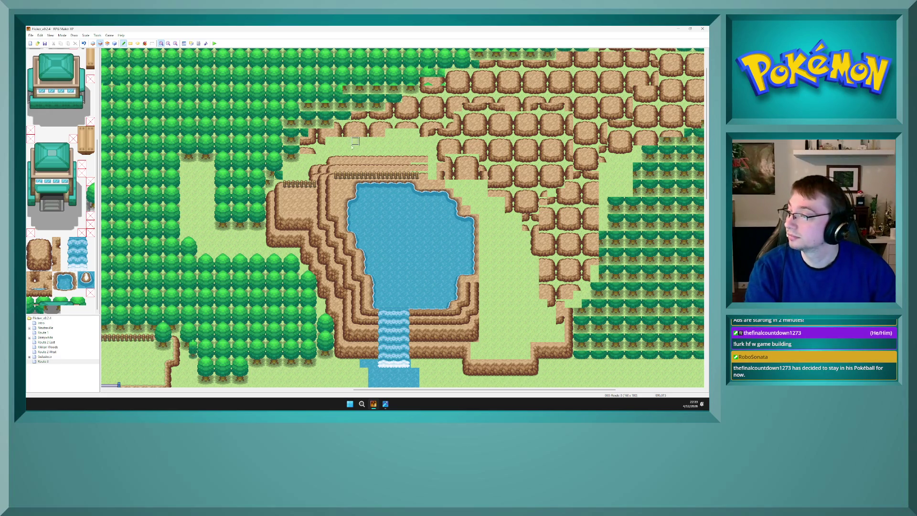
pyautogui.moveTo(346, 142)
pyautogui.mouseDown()
pyautogui.moveTo(347, 156)
pyautogui.moveTo(363, 158)
pyautogui.moveTo(338, 159)
pyautogui.mouseUp()
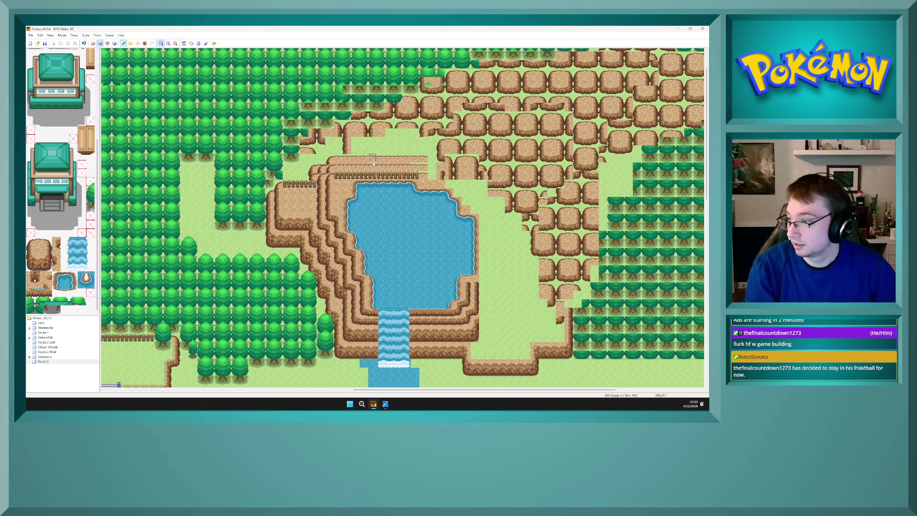
pyautogui.press('F4')
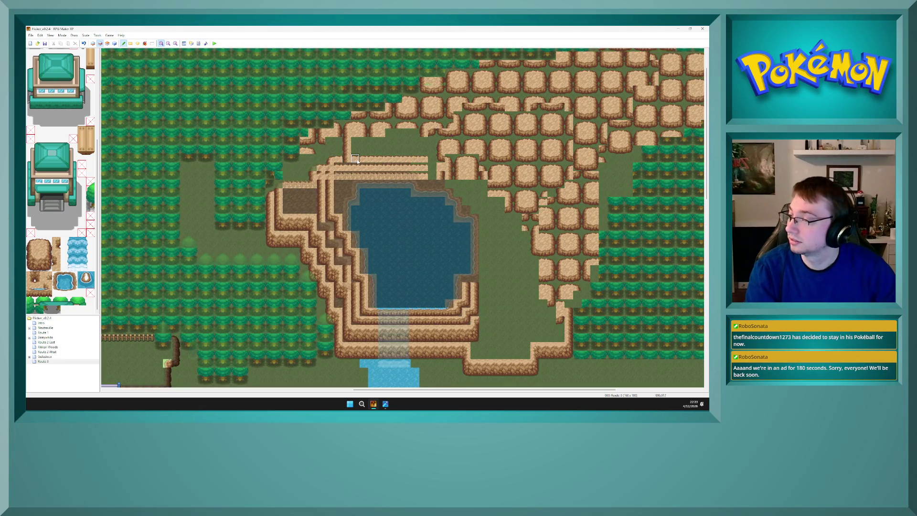
pyautogui.press('F7')
pyautogui.press('F6')
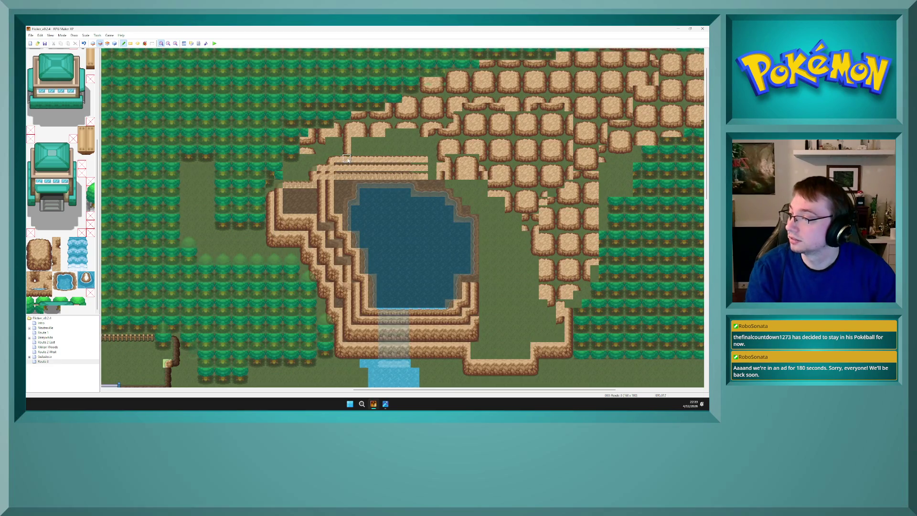
pyautogui.press('F7')
pyautogui.hotkey('ctrl', 'z')
pyautogui.press('F6')
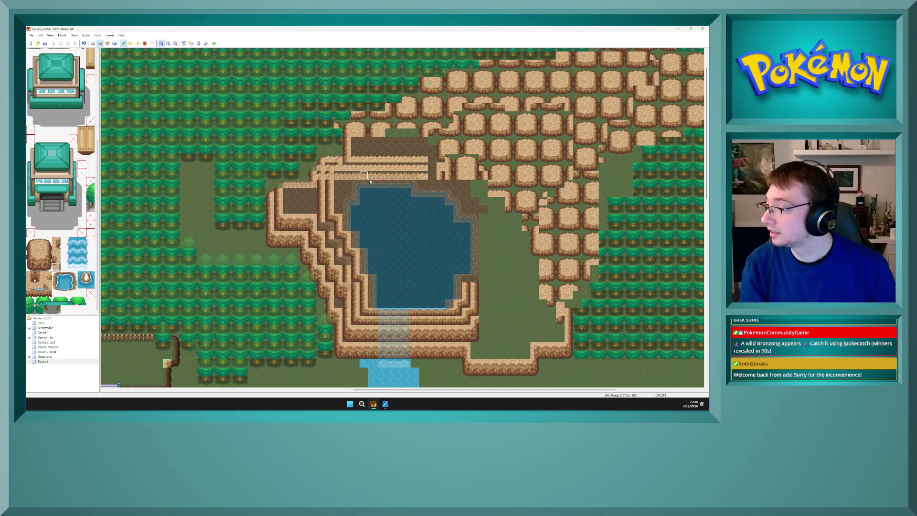
# Compare layers 1 and 2, then sample the cliff tile from the map on layer 2
pyautogui.press('F7')
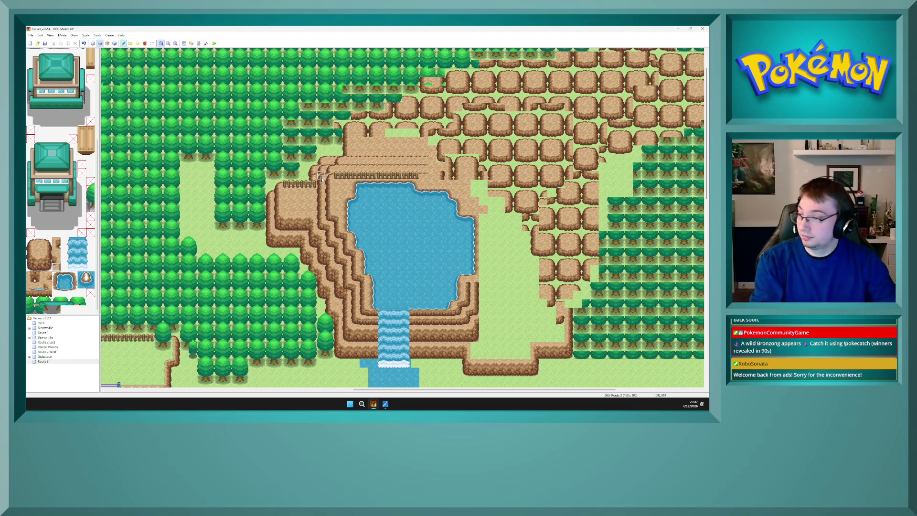
pyautogui.press('F6')
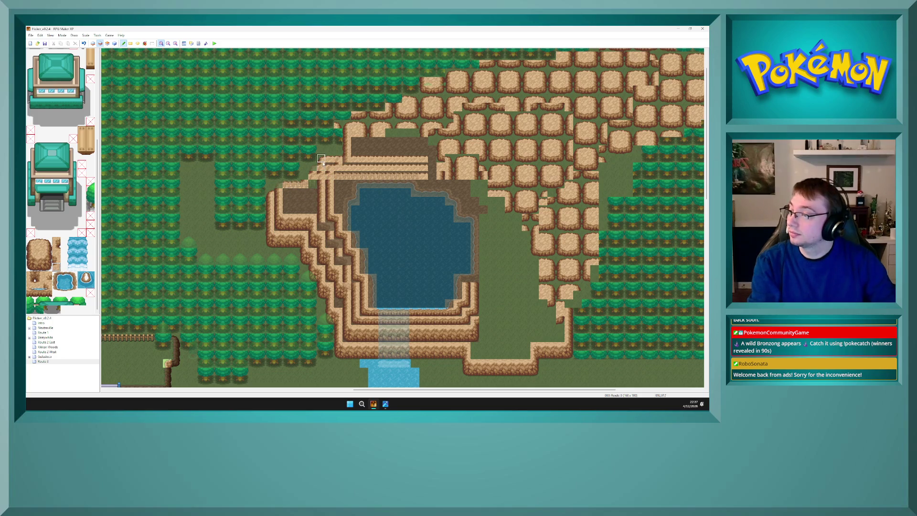
pyautogui.press('F5')
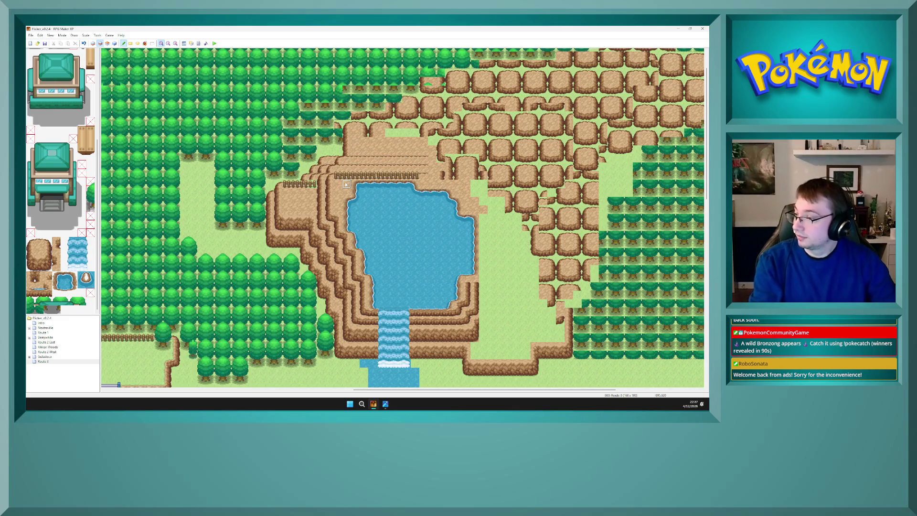
pyautogui.press('F6')
pyautogui.press('F5')
pyautogui.press('F6')
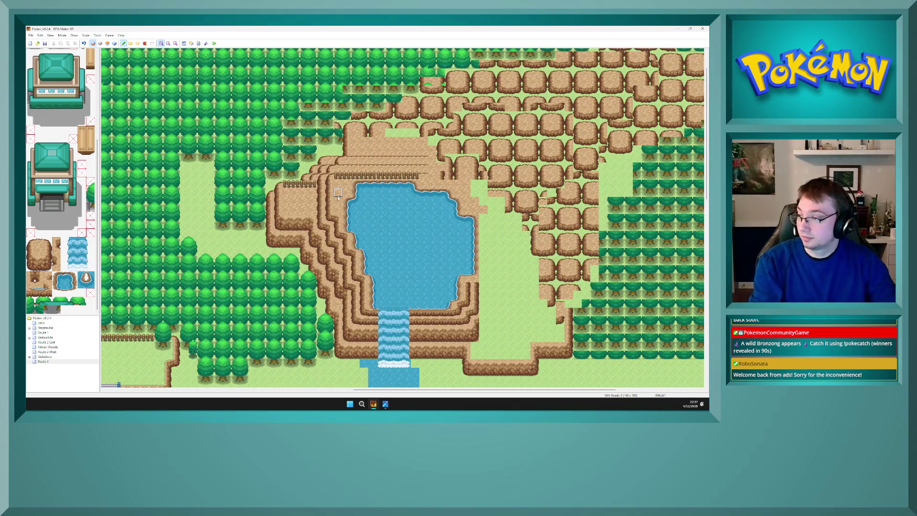
pyautogui.press('F5')
pyautogui.press('F7')
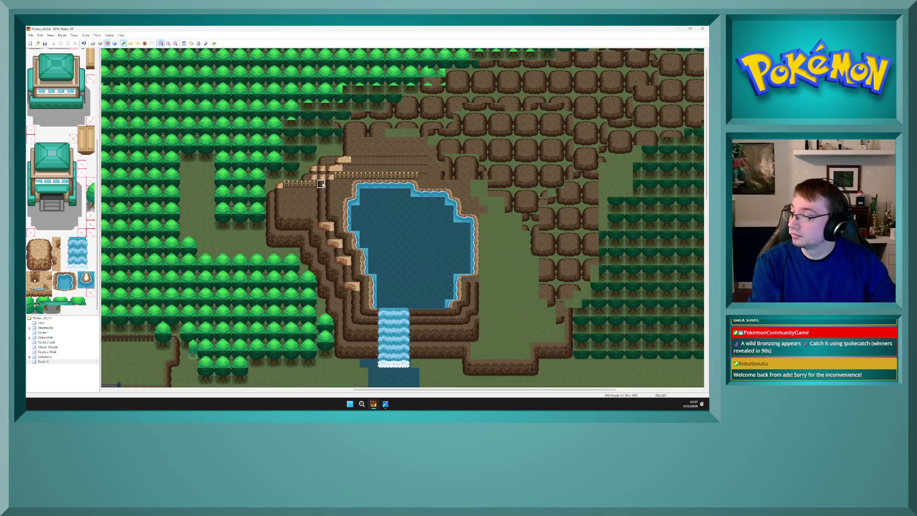
pyautogui.press('F6')
pyautogui.rightClick(321, 176)
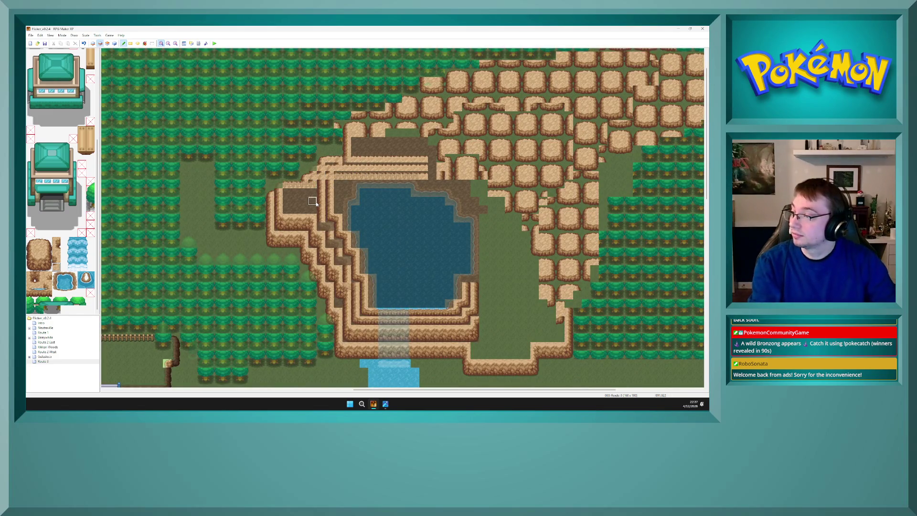
# On layer 3, erase the fence tiles along the cliff top above the lake
pyautogui.press('F7')
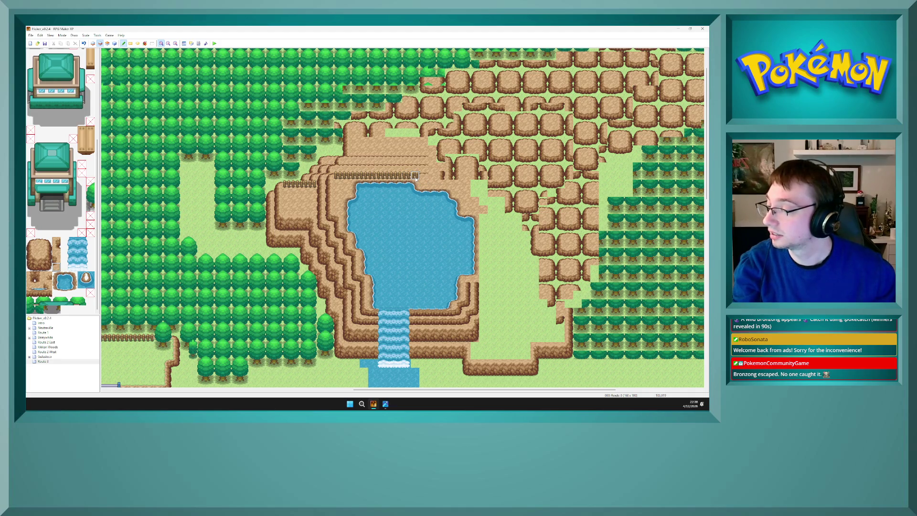
pyautogui.press('F7')
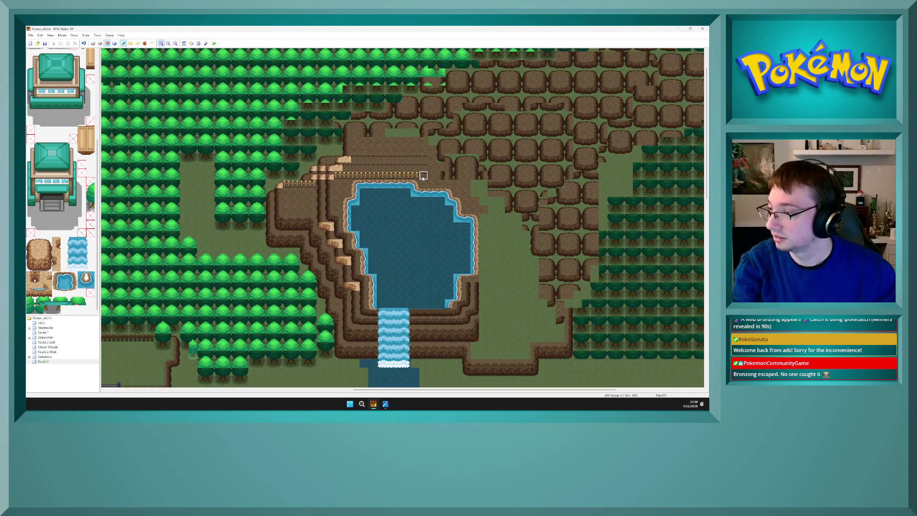
pyautogui.moveTo(410, 176); pyautogui.dragTo(367, 177)
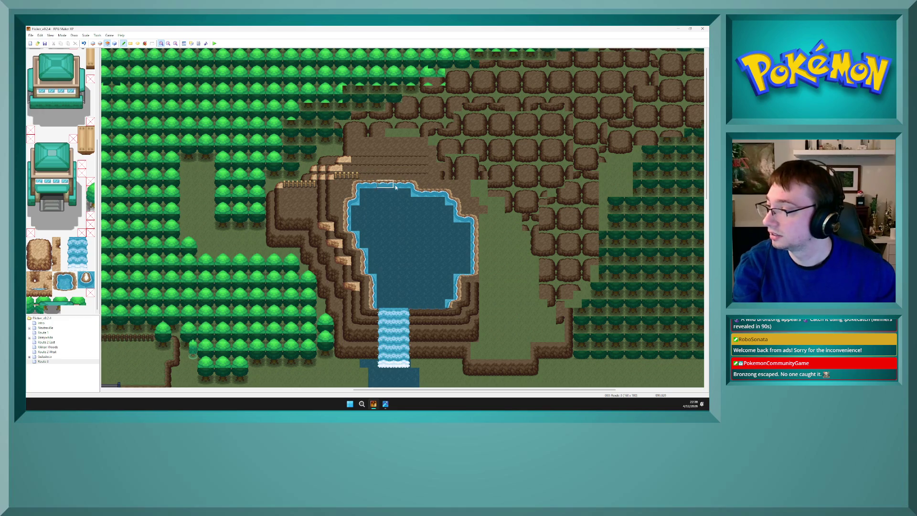
pyautogui.press('F5')
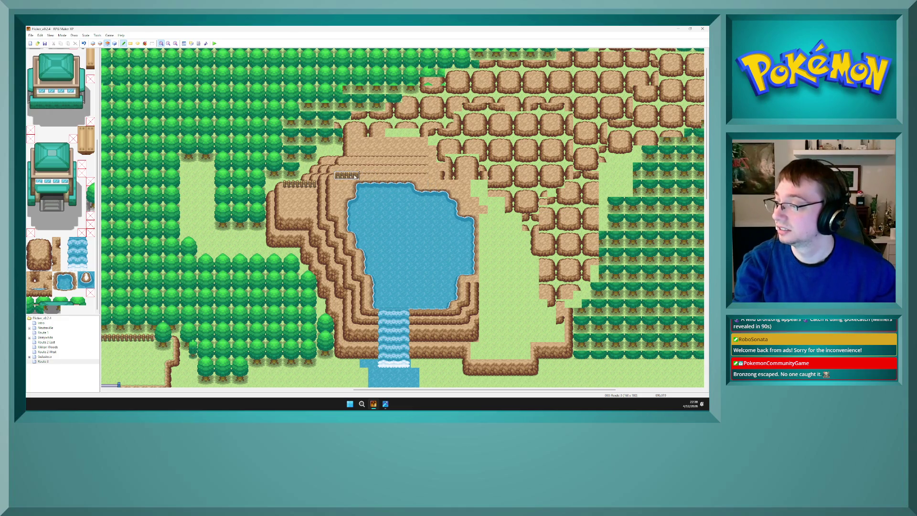
# Place a short fence segment on the cliff top and check it across the map layers
pyautogui.click(432, 177)
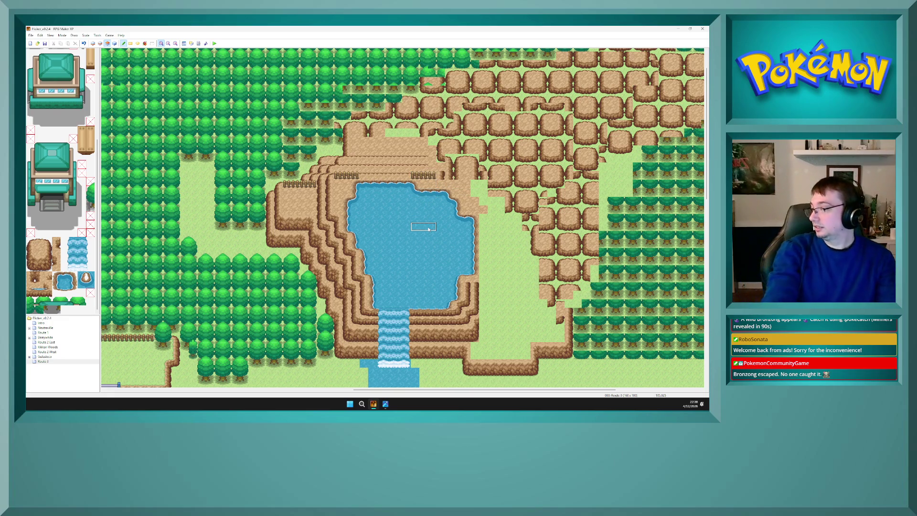
pyautogui.press('F6')
pyautogui.press('F5')
pyautogui.press('F6')
pyautogui.press('F6')
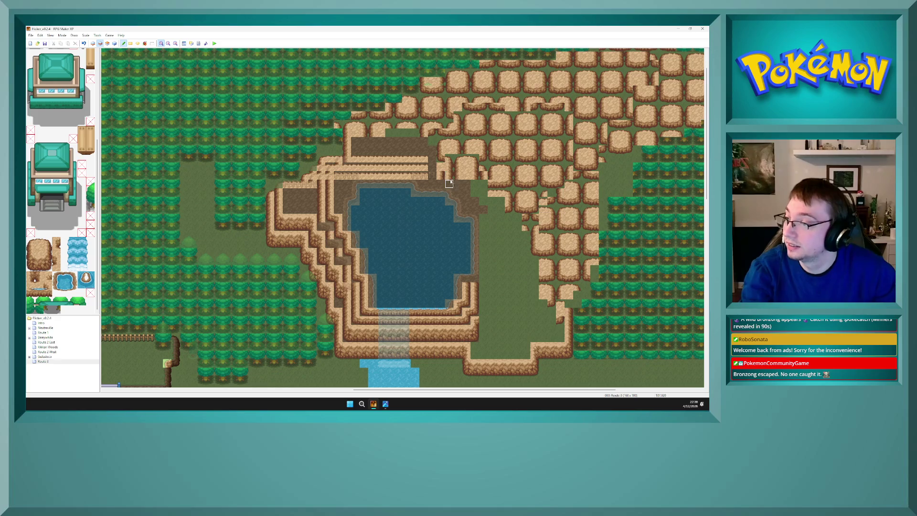
pyautogui.press('F8')
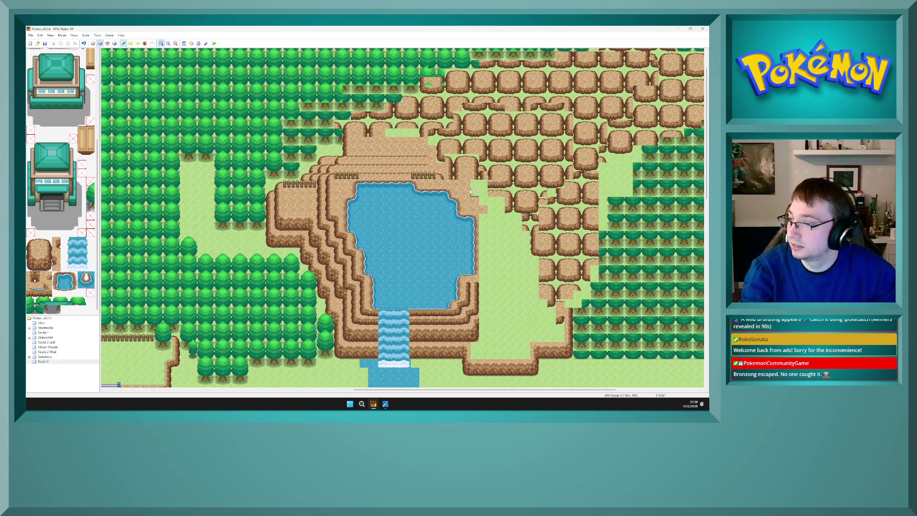
pyautogui.press('F6')
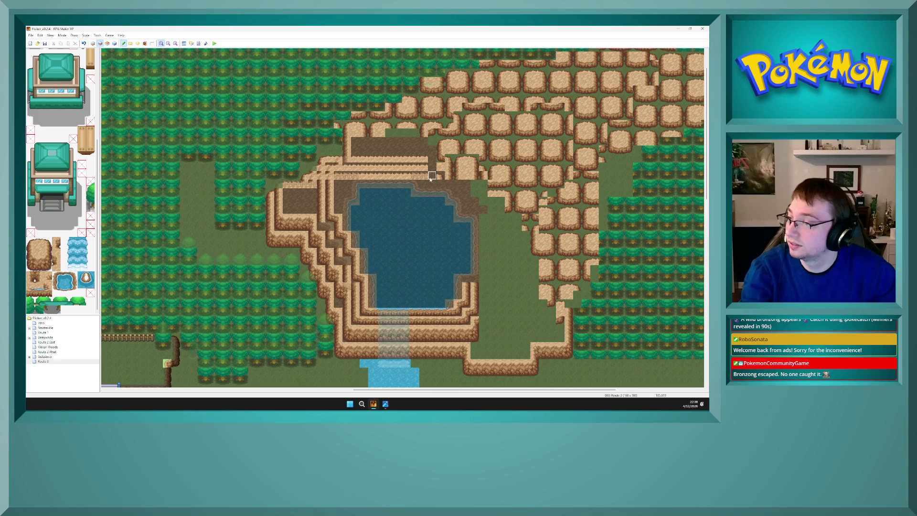
pyautogui.press('F8')
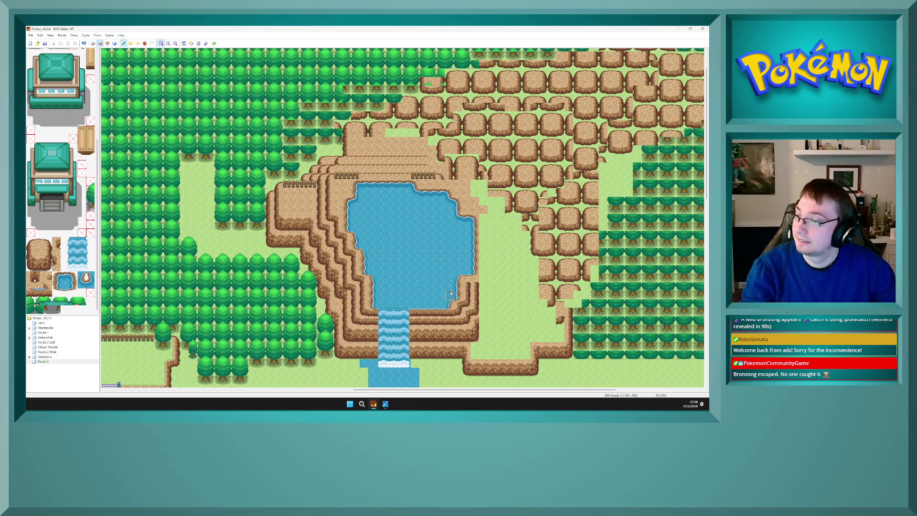
pyautogui.press('F4')
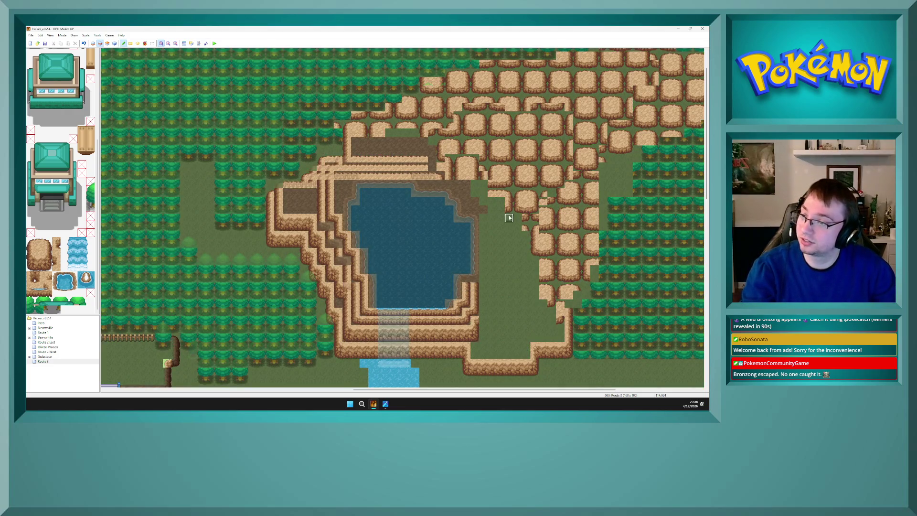
pyautogui.press('F4')
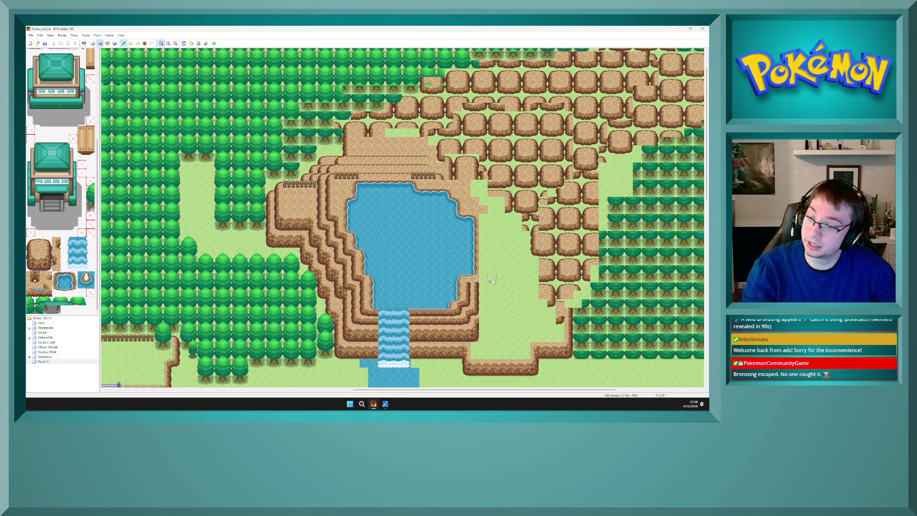
pyautogui.press('F4')
pyautogui.press('F7')
pyautogui.press('F6')
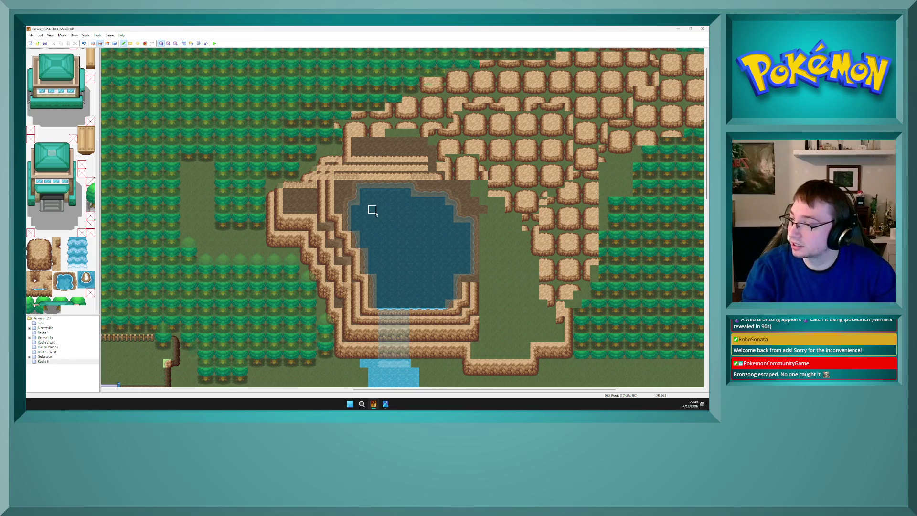
# Choose a palette tile and compare the lower and top map layers
pyautogui.click(57, 241)
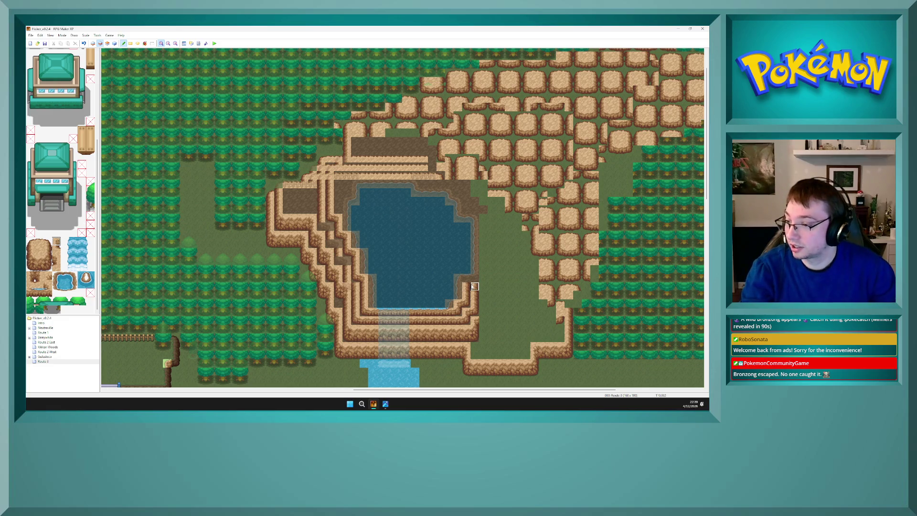
pyautogui.press('F8')
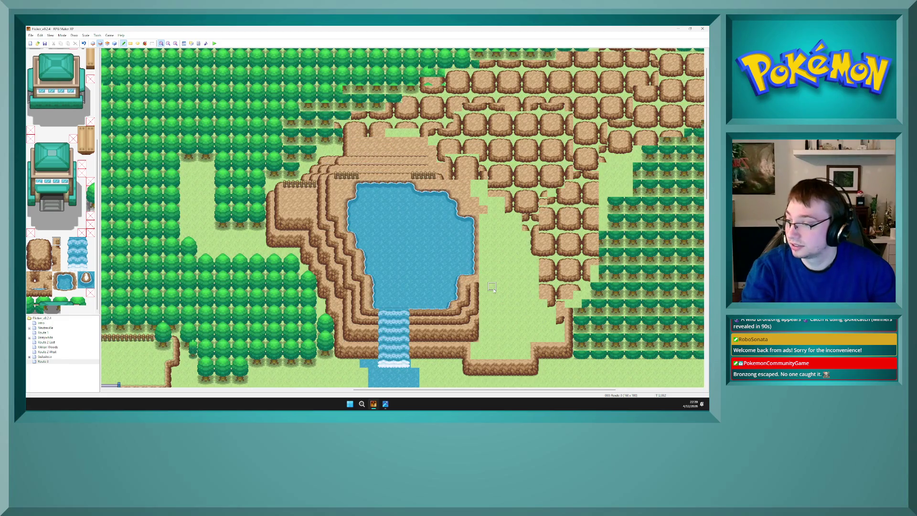
pyautogui.press('F6')
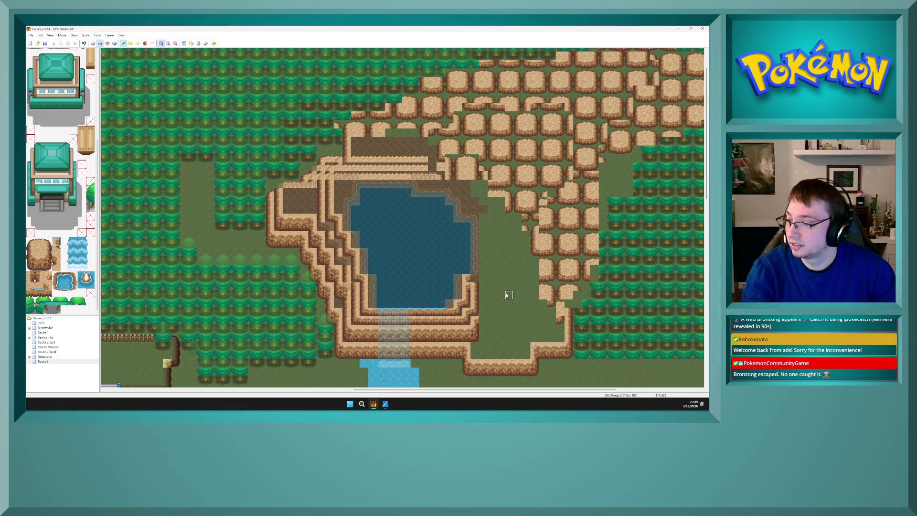
pyautogui.press('F8')
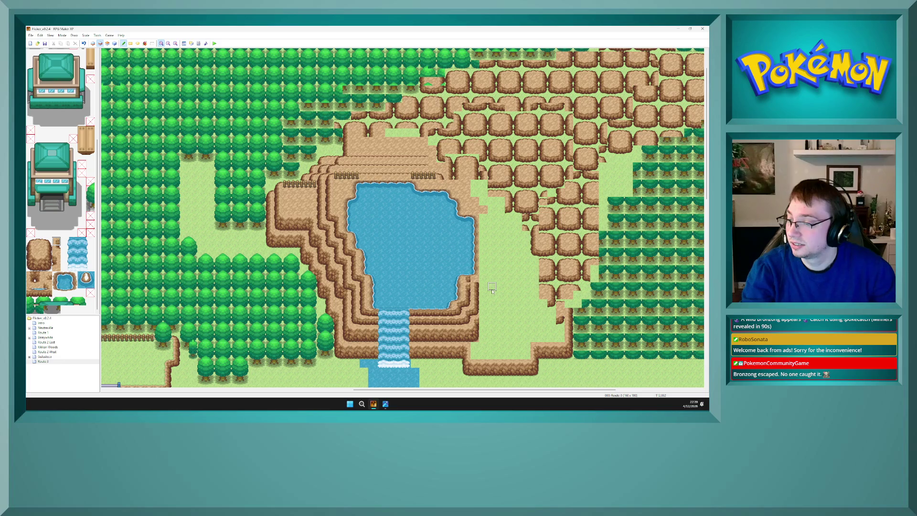
pyautogui.press('F6')
pyautogui.press('F7')
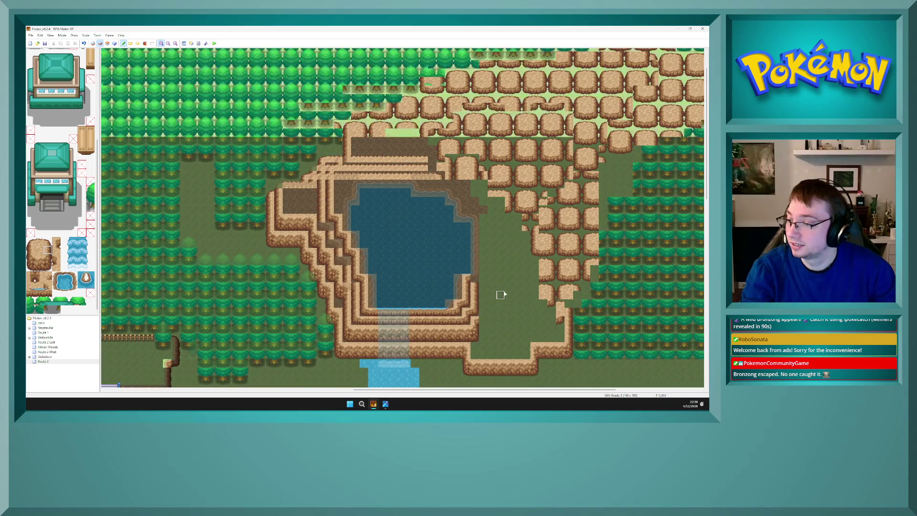
pyautogui.press('F8')
pyautogui.press('F6')
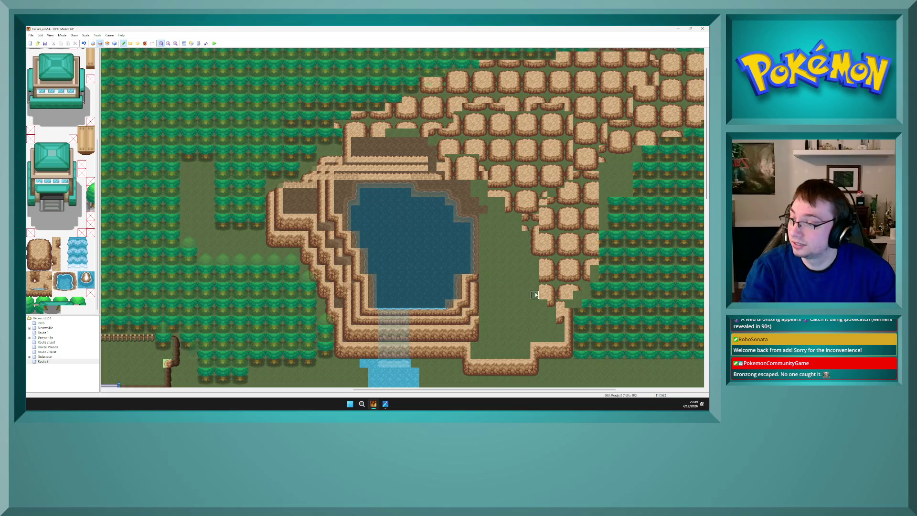
pyautogui.press('F7')
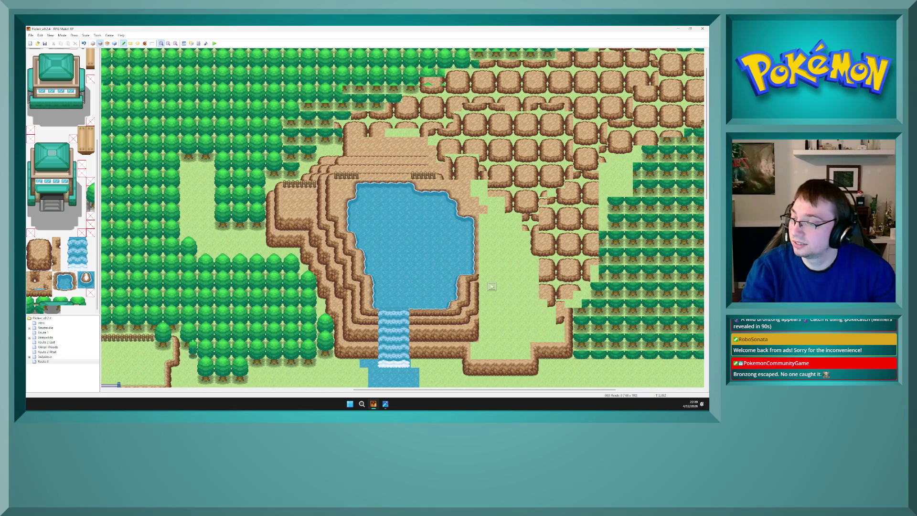
pyautogui.press('F6')
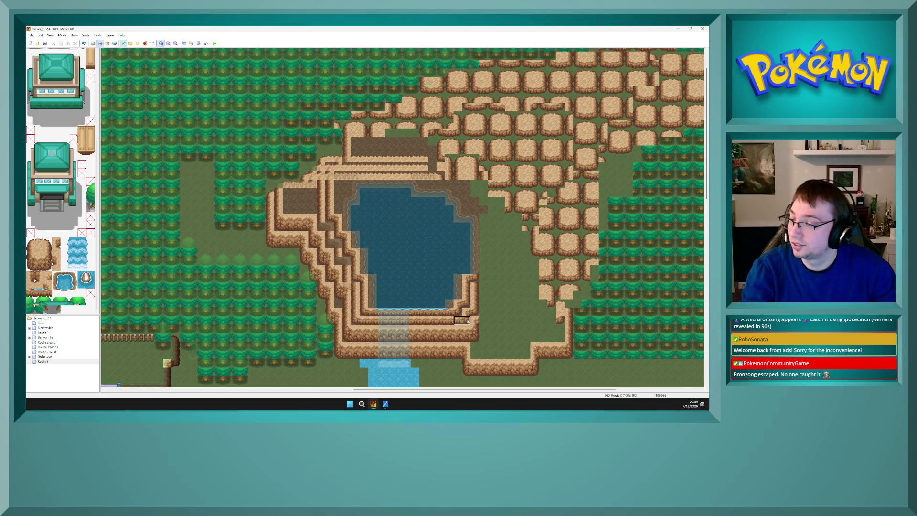
# Sample rock and cliff-edge tiles along the lake's southeast shore, checking each layer
pyautogui.rightClick(480, 293)
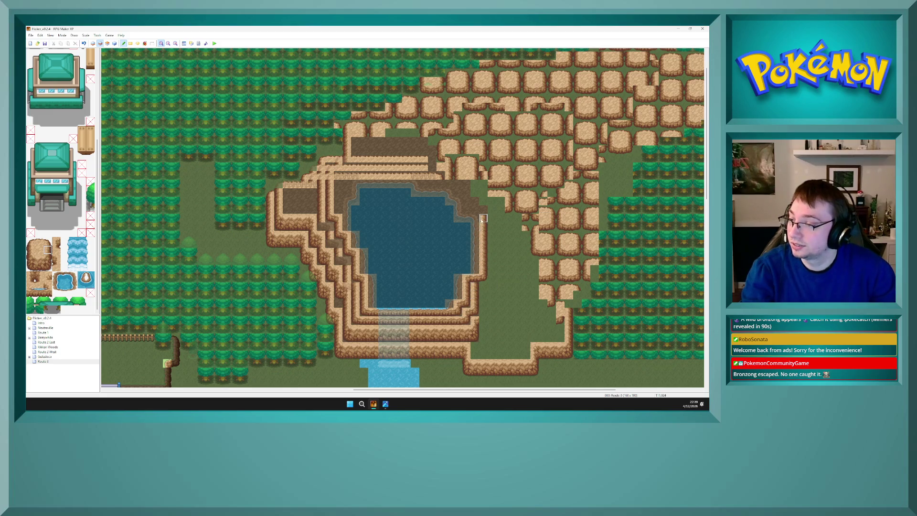
pyautogui.press('F7')
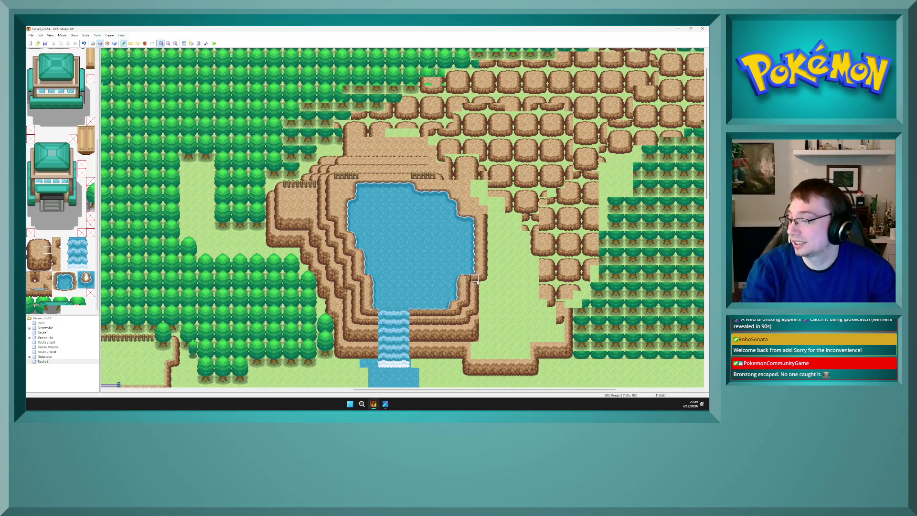
pyautogui.press('F6')
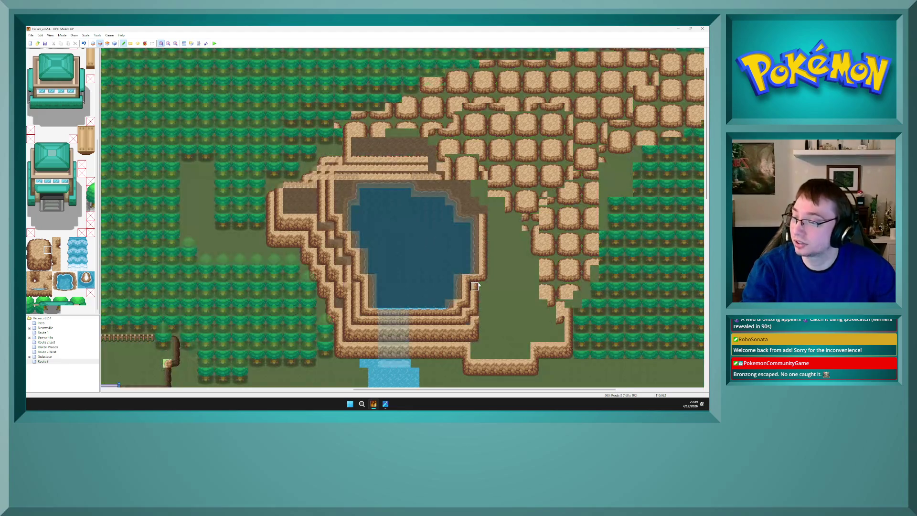
pyautogui.moveTo(480, 280); pyautogui.dragTo(469, 279)
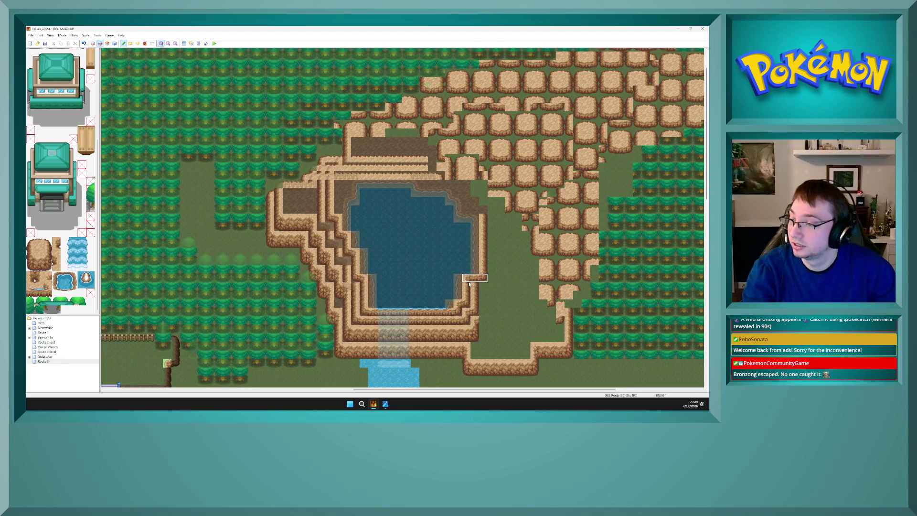
pyautogui.rightClick(468, 279)
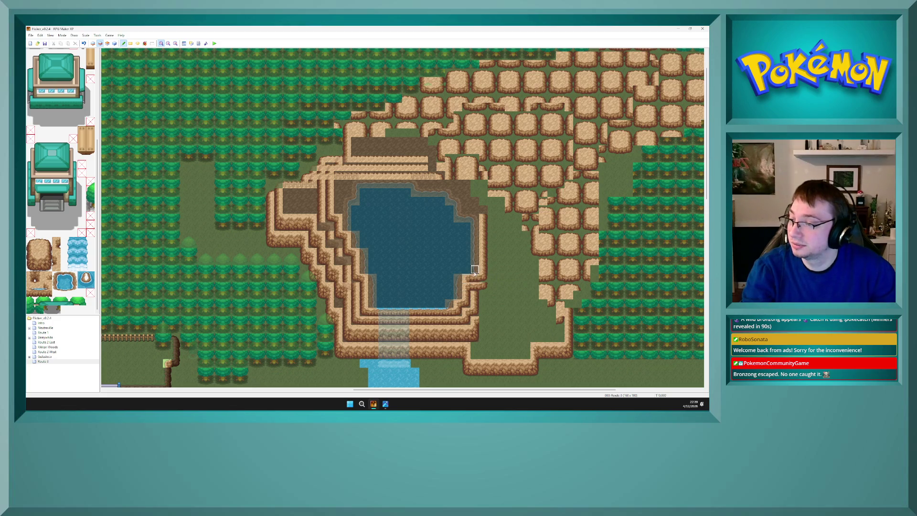
pyautogui.rightClick(484, 278)
pyautogui.rightClick(500, 278)
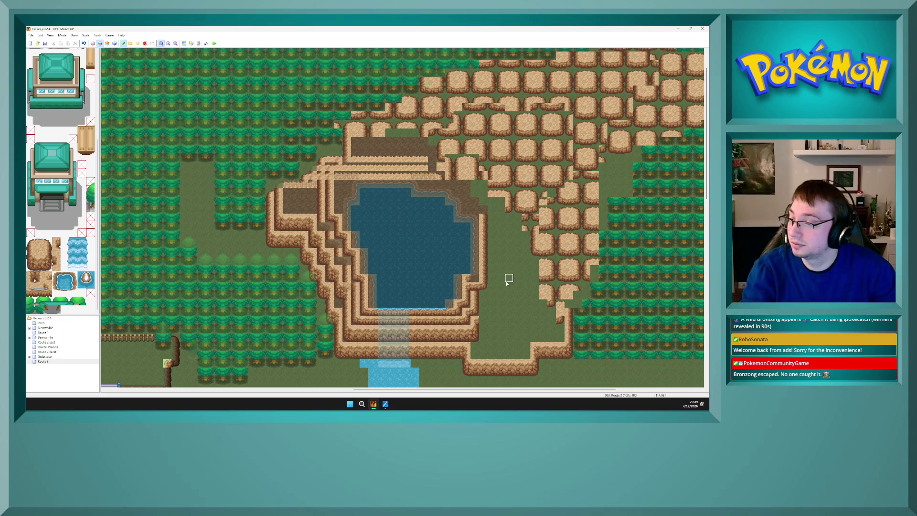
pyautogui.press('F5')
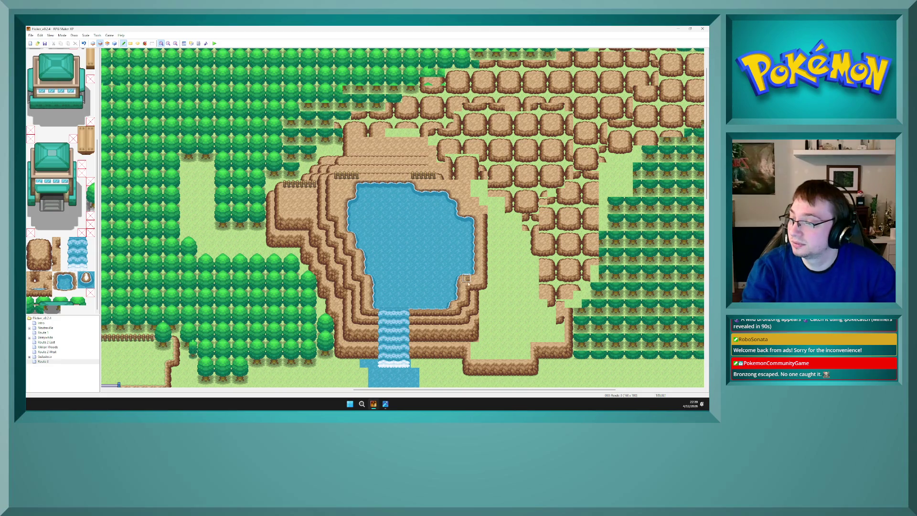
pyautogui.press('F6')
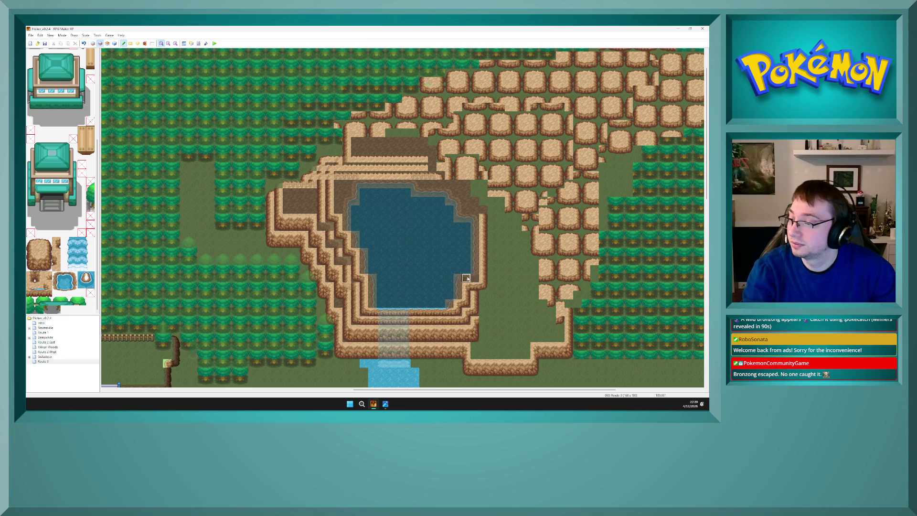
pyautogui.press('F5')
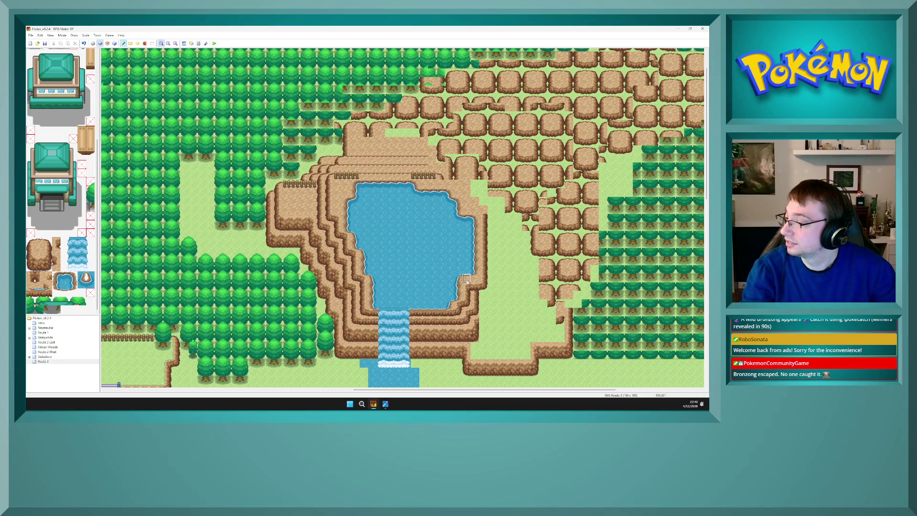
# Switch to layer 2 and sample a rock tile from the cliff edge
pyautogui.press('F6')
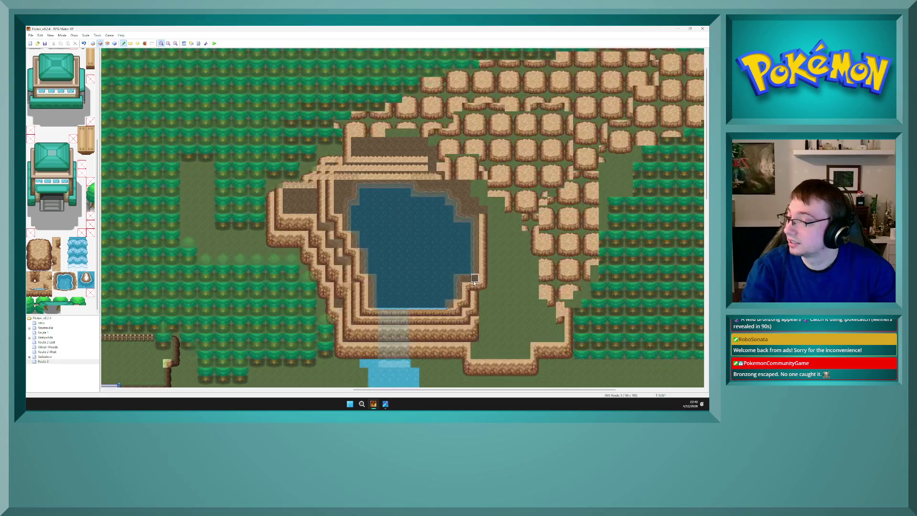
pyautogui.press('F4')
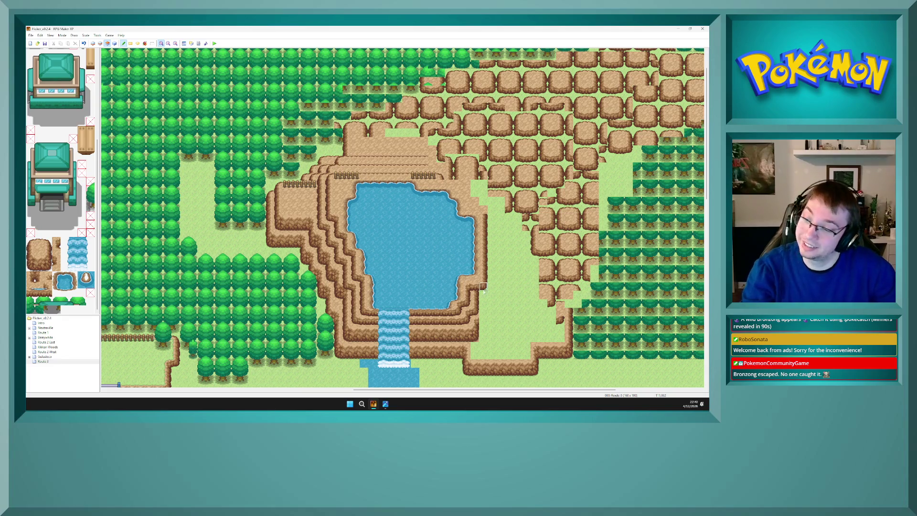
pyautogui.press('F4')
pyautogui.press('F6')
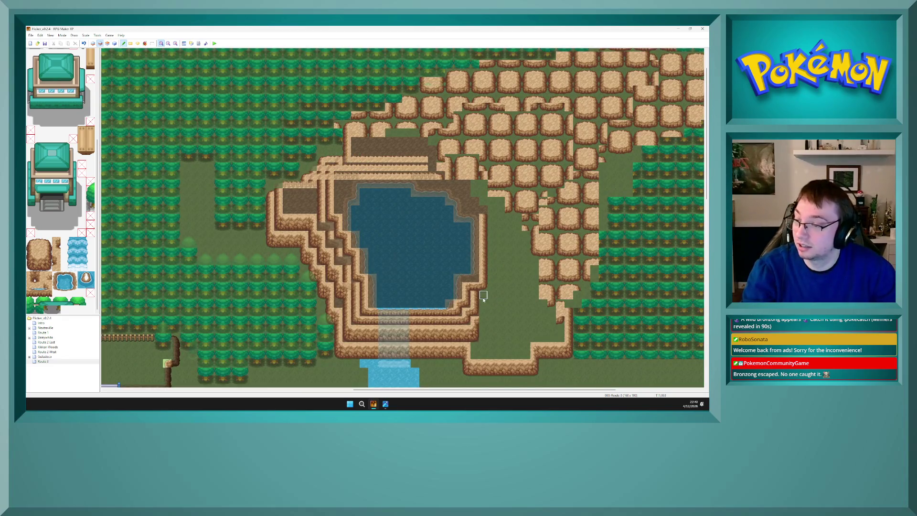
pyautogui.rightClick(475, 305)
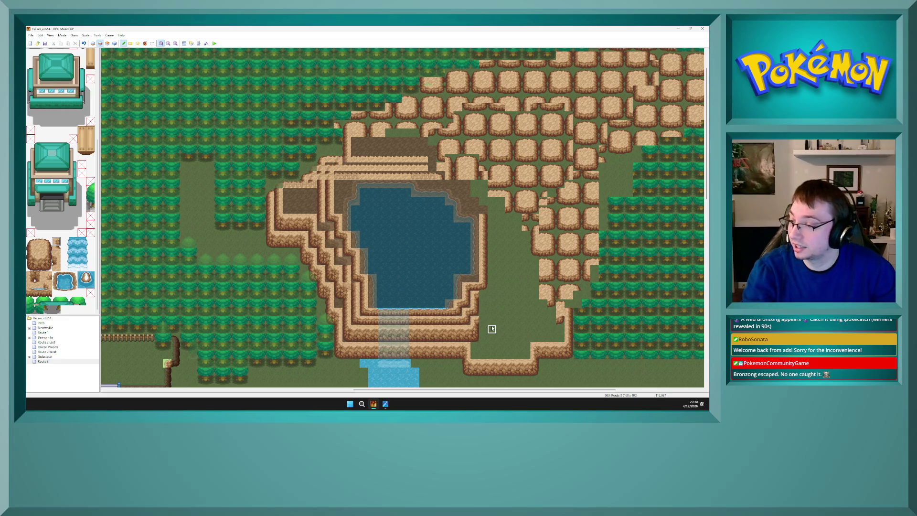
# Sample the two-tile cliff piece on the lake's right and paint it along the cliff
pyautogui.press('F3')
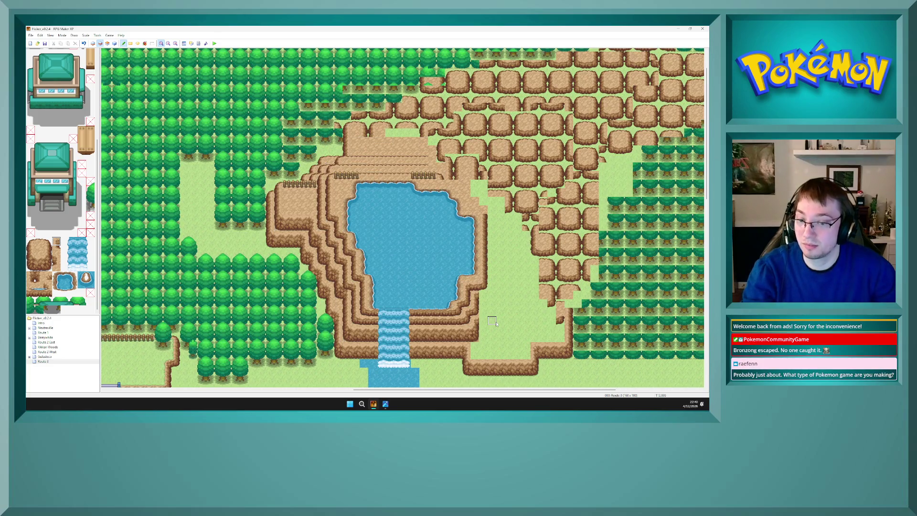
pyautogui.press('F4')
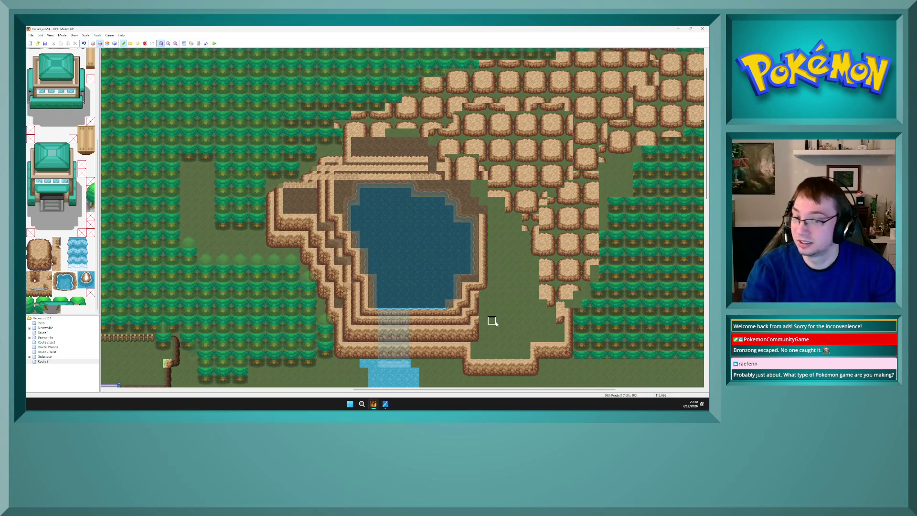
pyautogui.press('F3')
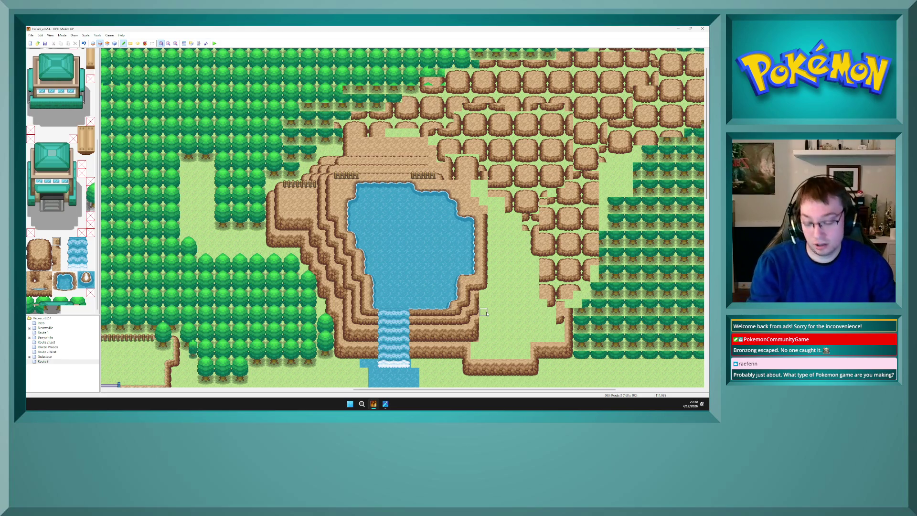
pyautogui.press('F7')
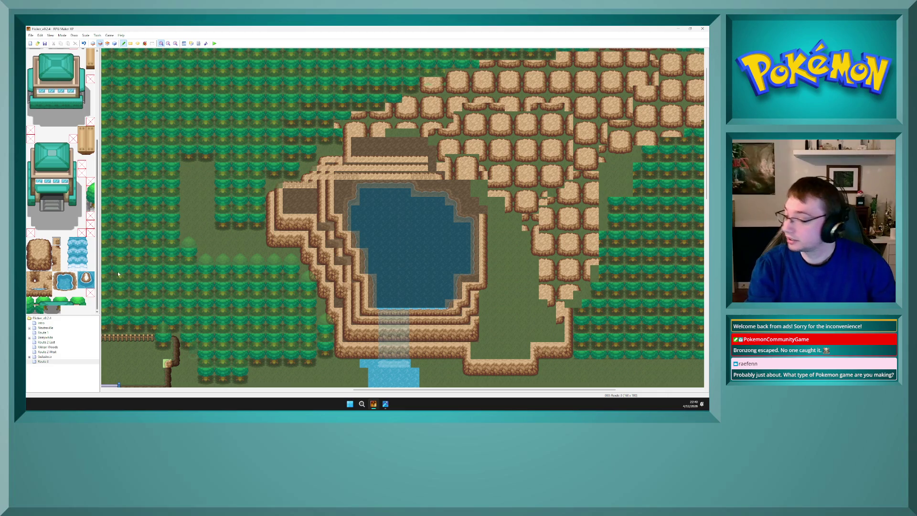
pyautogui.rightClick(482, 311)
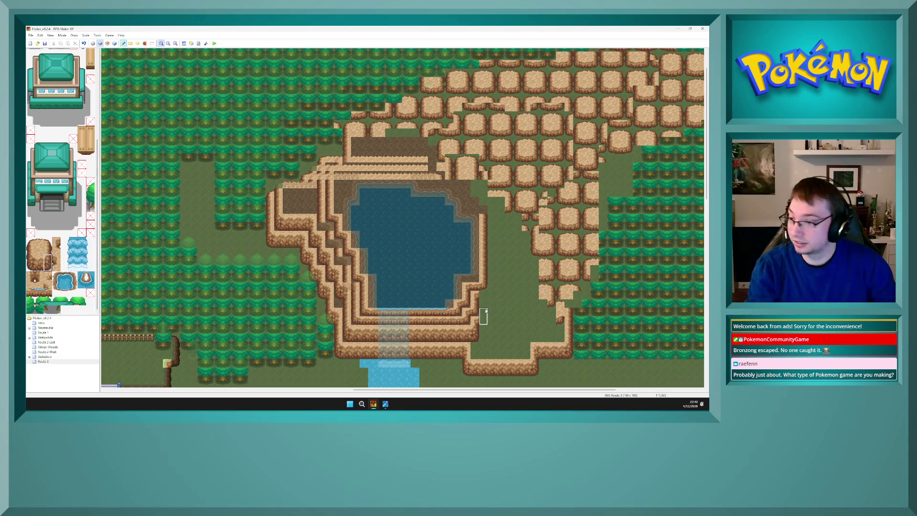
pyautogui.press('F8')
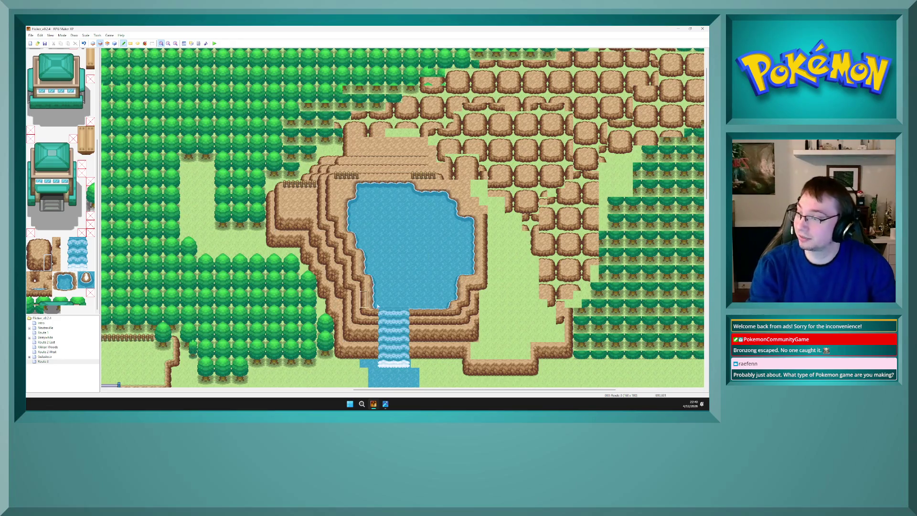
pyautogui.moveTo(333, 398); pyautogui.dragTo(91, 385)
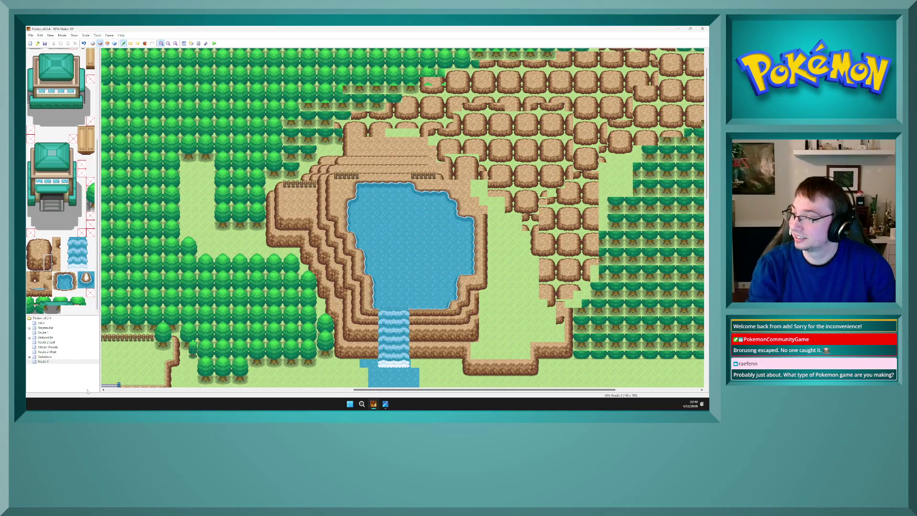
pyautogui.moveTo(87, 391)
pyautogui.mouseDown()
pyautogui.moveTo(353, 397)
pyautogui.moveTo(439, 389)
pyautogui.moveTo(391, 390)
pyautogui.moveTo(399, 392)
pyautogui.mouseUp()
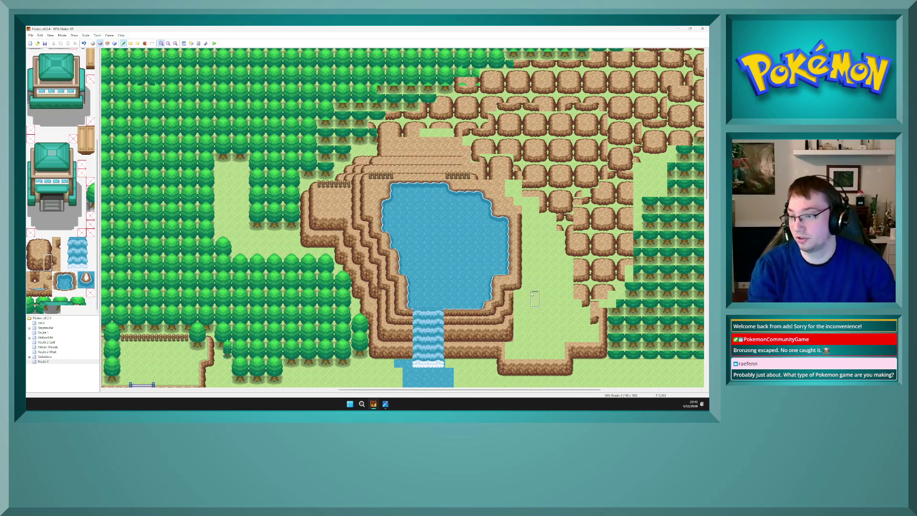
pyautogui.press('F7')
pyautogui.press('F8')
pyautogui.press('F5')
pyautogui.press('F6')
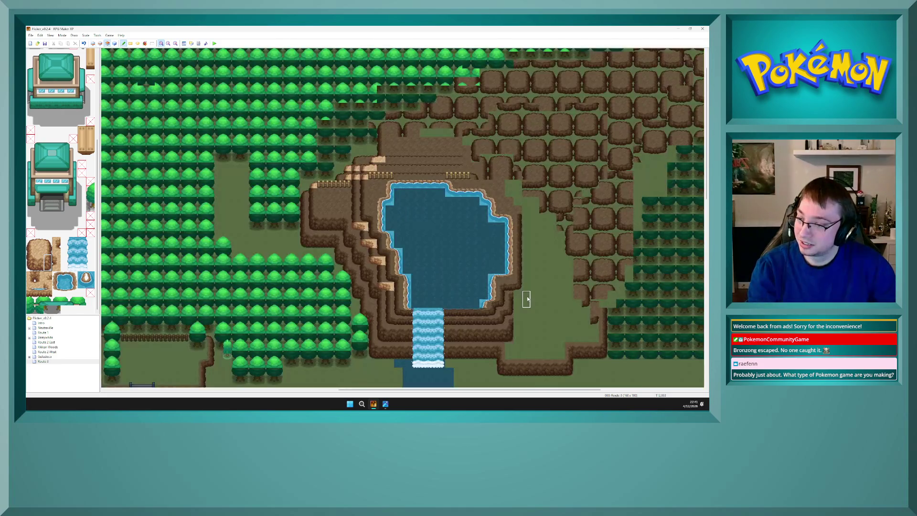
pyautogui.press('F7')
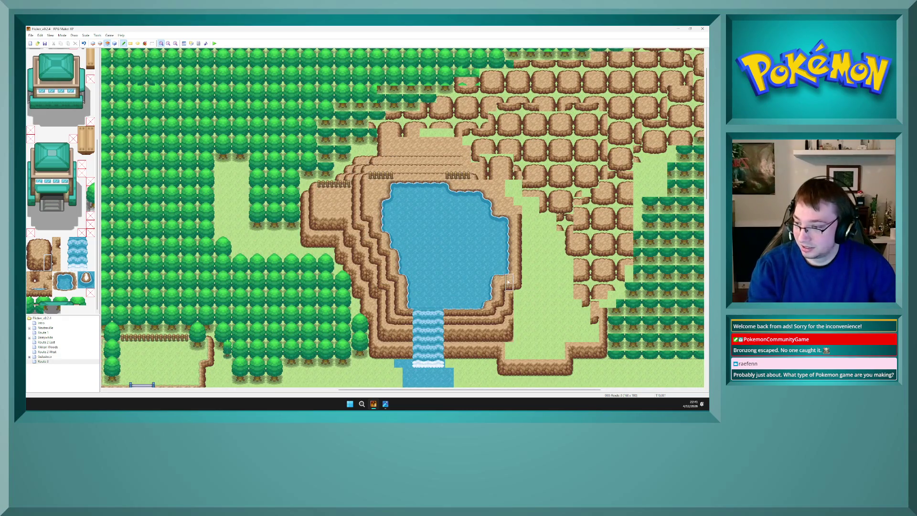
pyautogui.rightClick(510, 280)
pyautogui.press('F6')
pyautogui.press('F7')
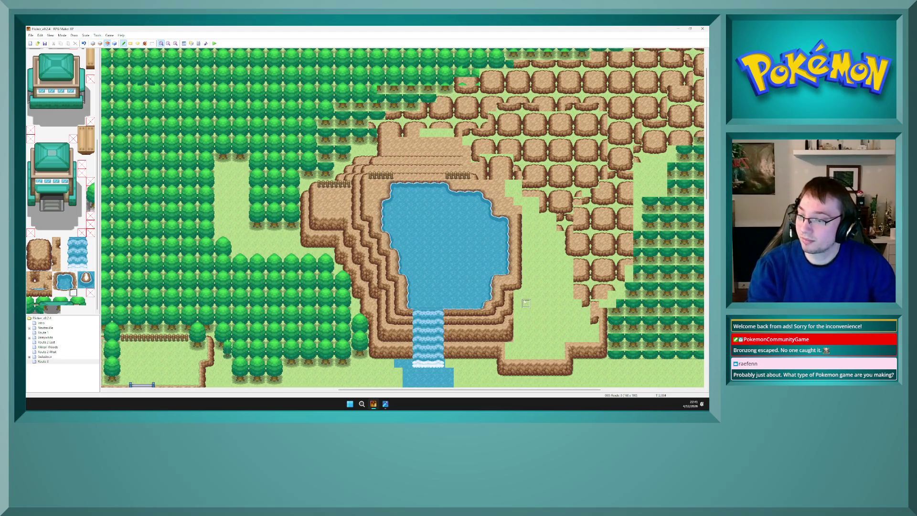
pyautogui.press('F6')
pyautogui.press('F7')
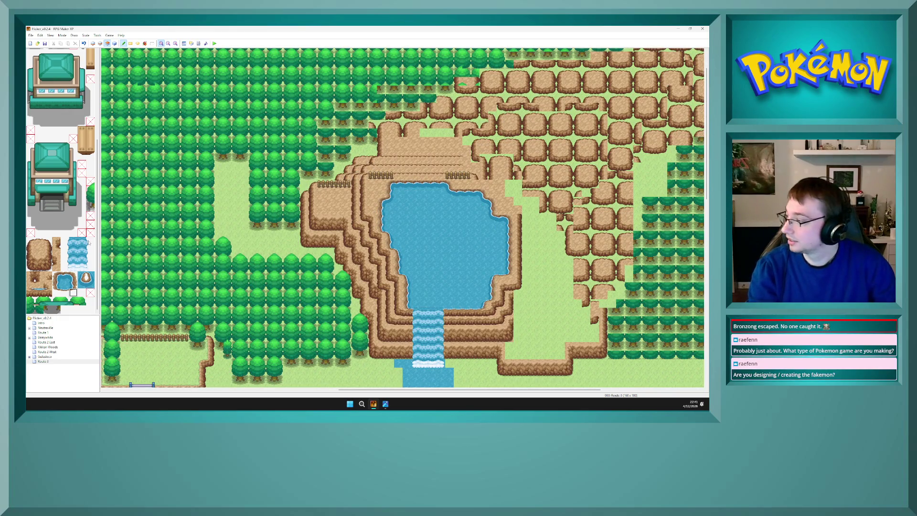
pyautogui.scroll(5, 56, 268)
# Choose cliff tiles from the tileset and sample existing cliff tiles from the map
pyautogui.click(90, 163)
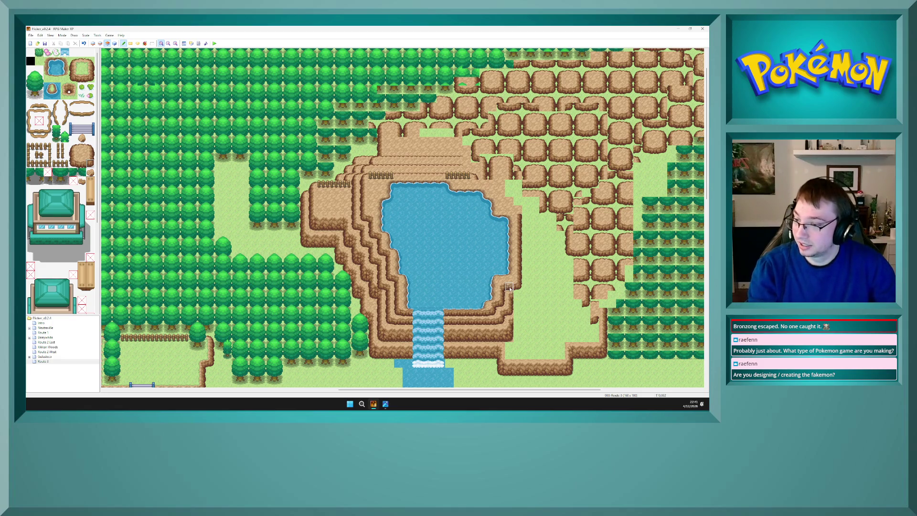
pyautogui.press('F7')
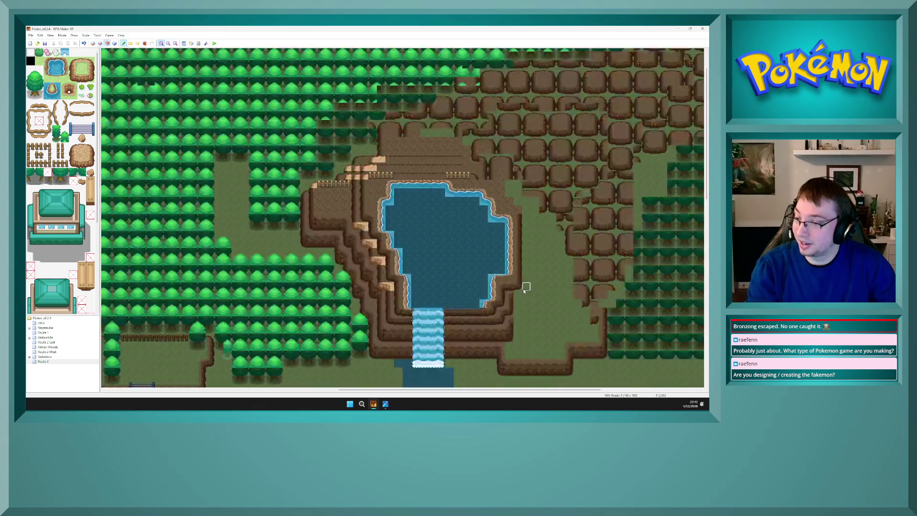
pyautogui.press('F6')
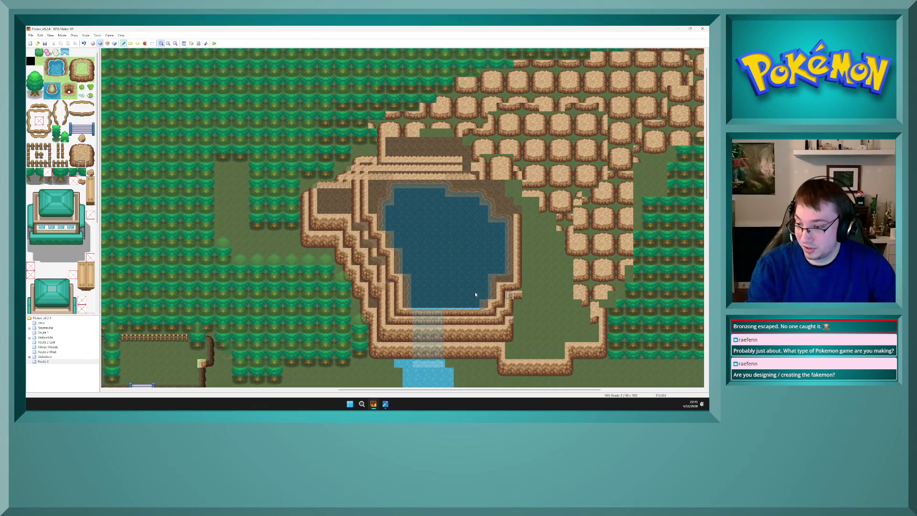
pyautogui.click(90, 164)
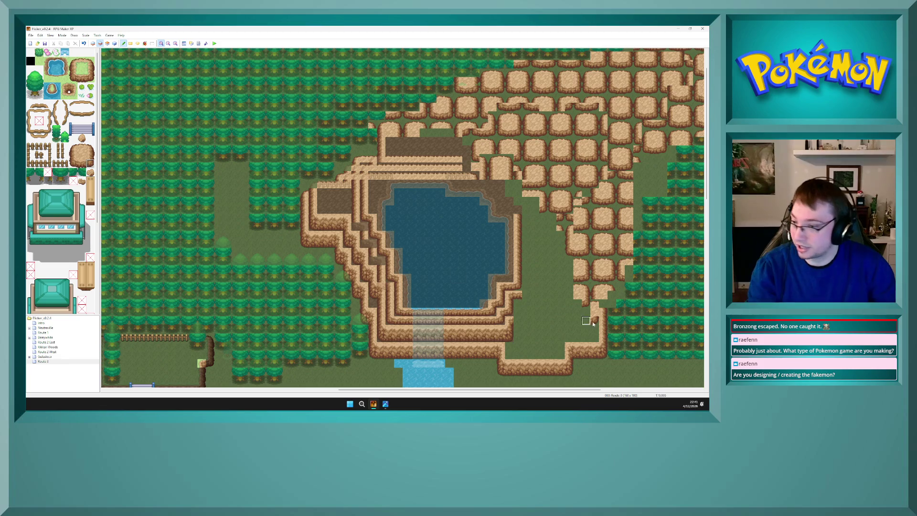
pyautogui.rightClick(517, 295)
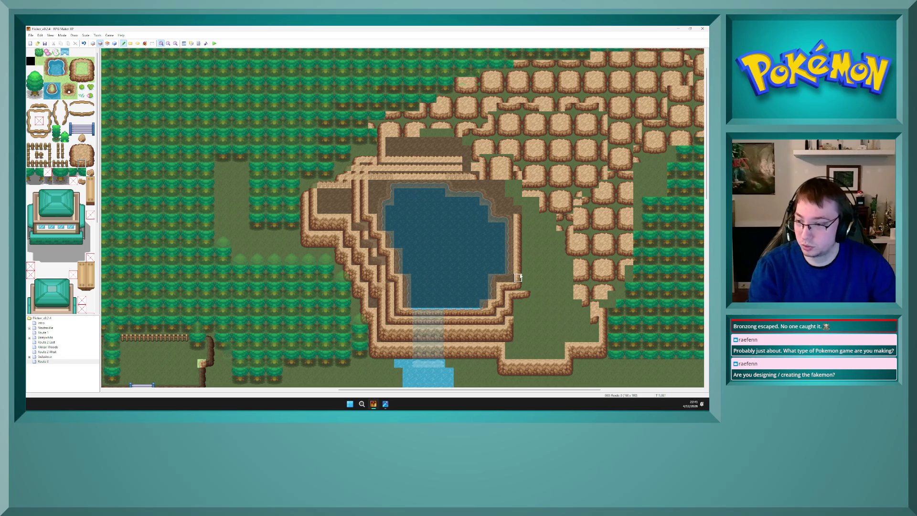
pyautogui.rightClick(520, 278)
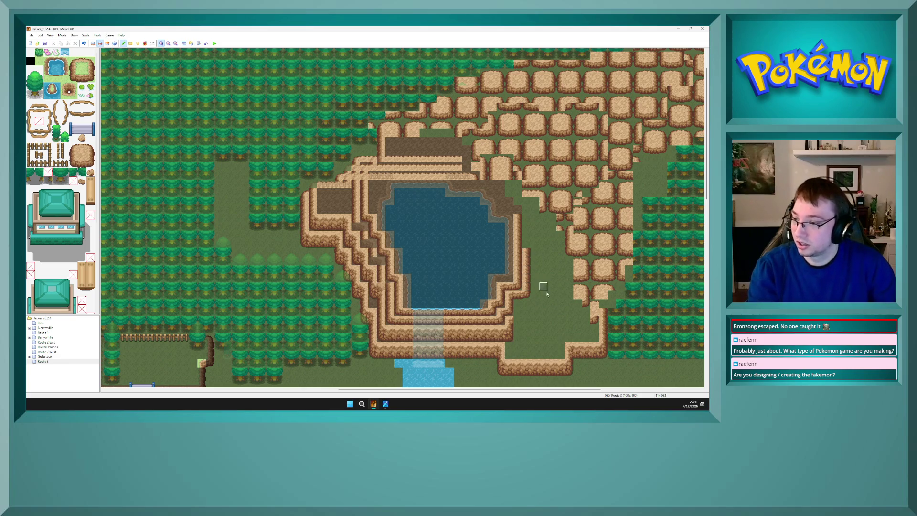
pyautogui.press('F8')
pyautogui.press('F5')
pyautogui.rightClick(517, 286)
# On the middle layer, paint a brown ledge block over the grass at the lake's southeast corner
pyautogui.press('F7')
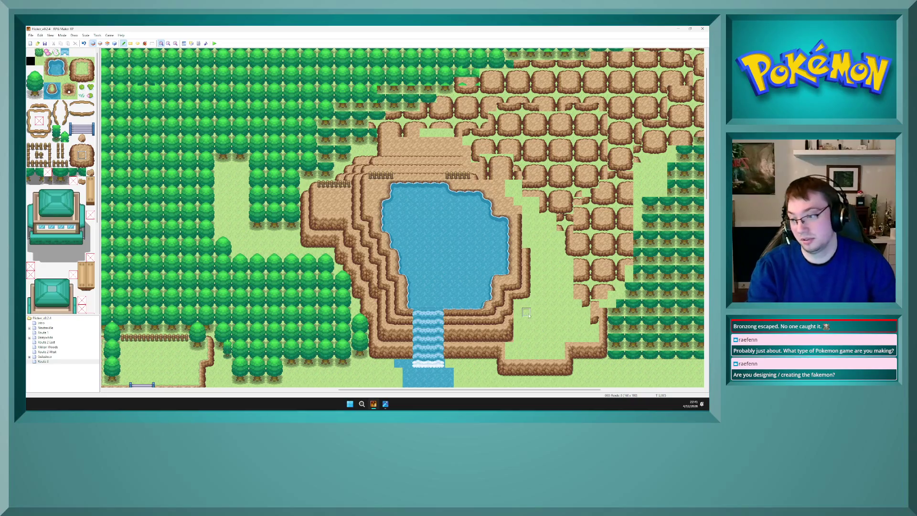
pyautogui.press('F5')
pyautogui.press('F7')
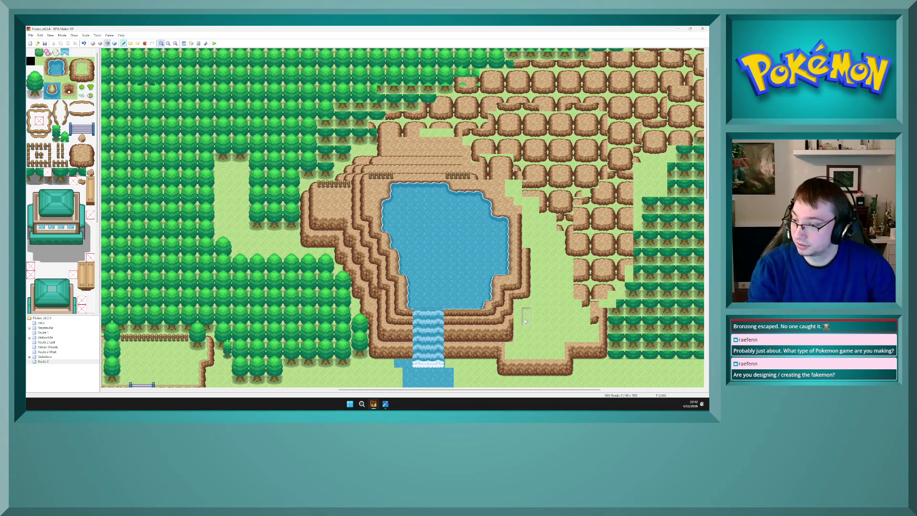
pyautogui.press('F6')
pyautogui.press('F7')
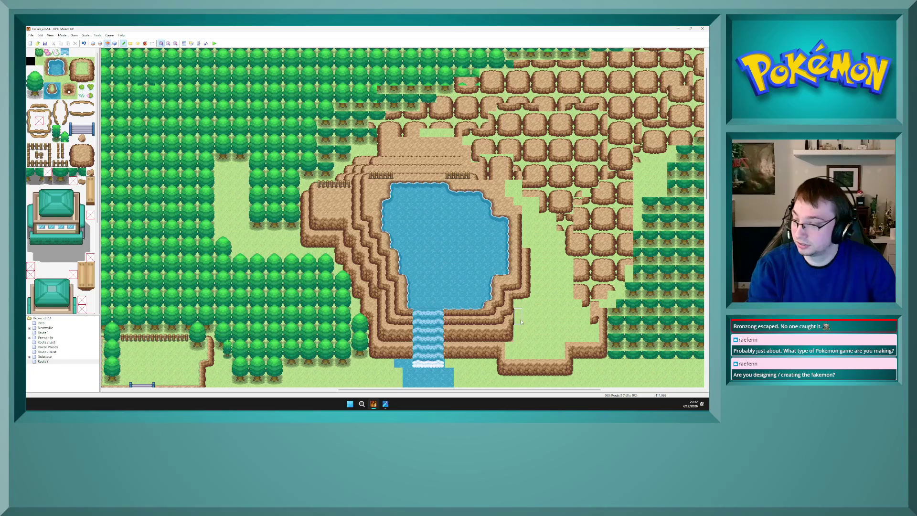
pyautogui.press('F6')
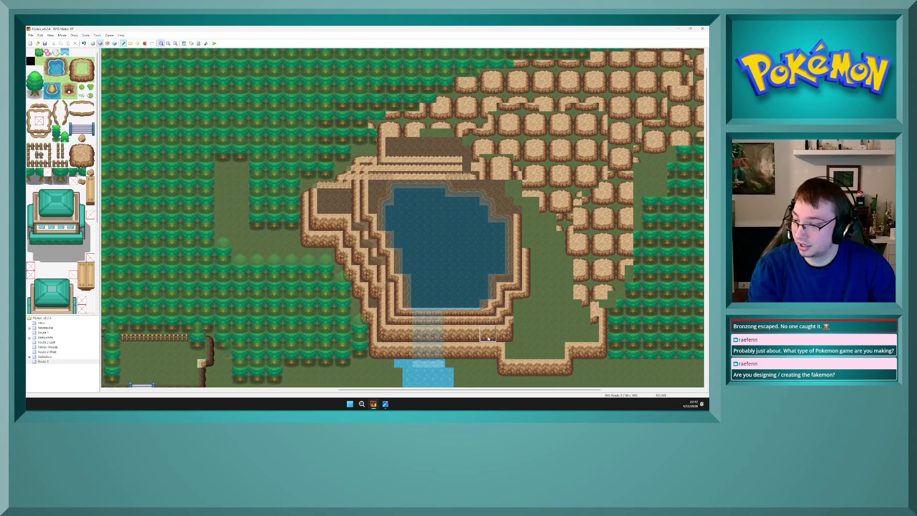
pyautogui.click(525, 322)
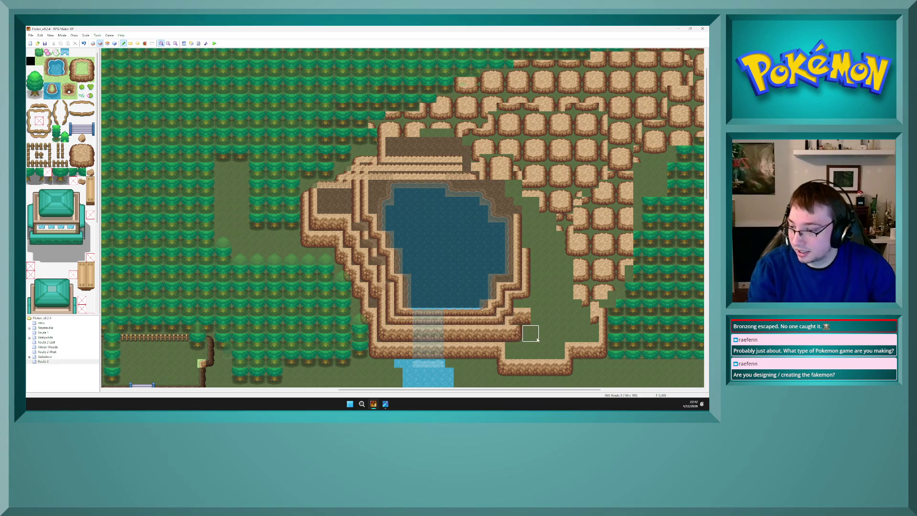
pyautogui.click(526, 319)
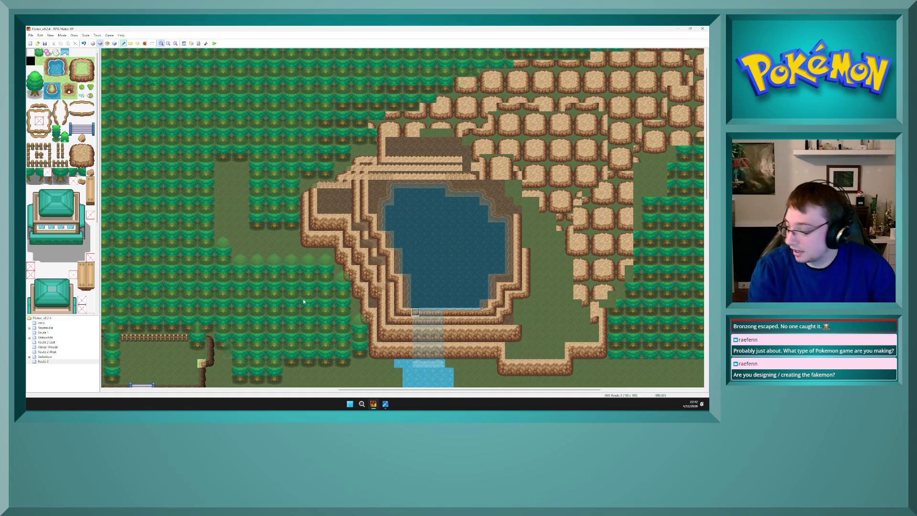
pyautogui.scroll(-3, 65, 243)
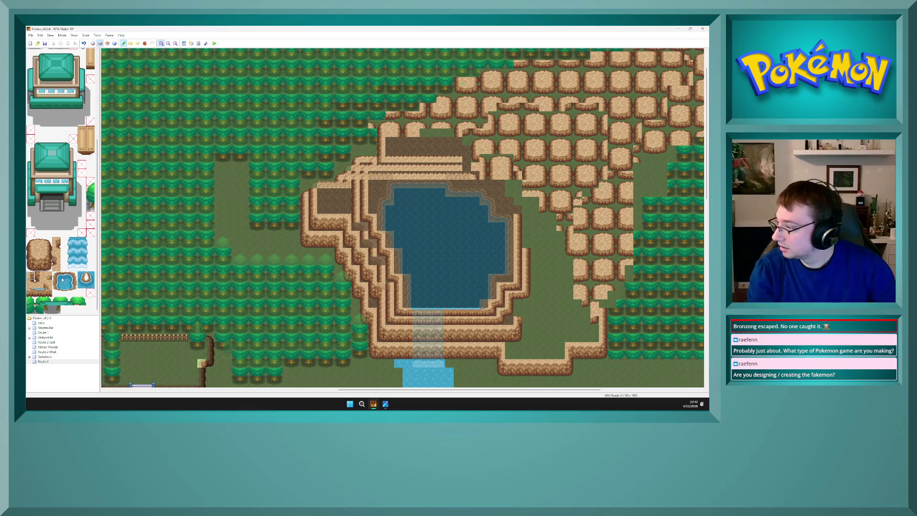
# Paint a vertical strip of cliff-edge tiles along the southeast cliff's right side
pyautogui.click(48, 280)
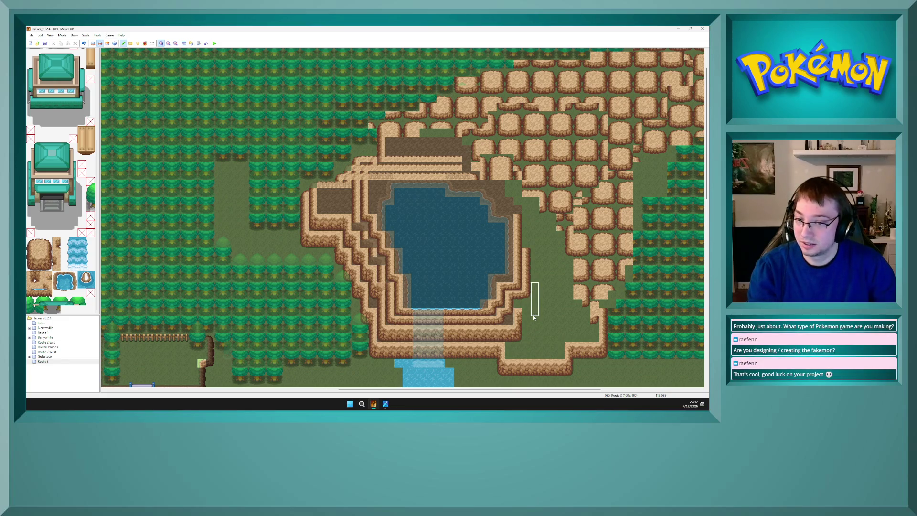
pyautogui.click(534, 318)
pyautogui.rightClick(525, 322)
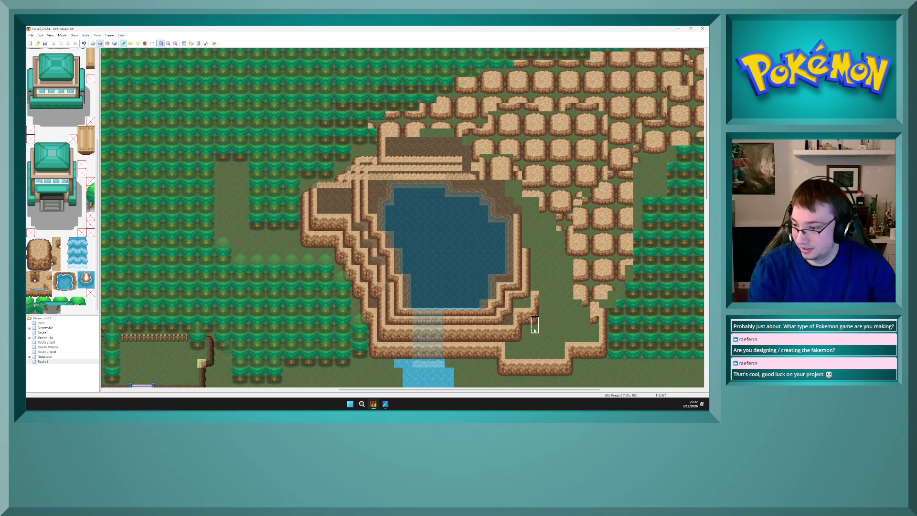
pyautogui.press('F8')
pyautogui.press('F5')
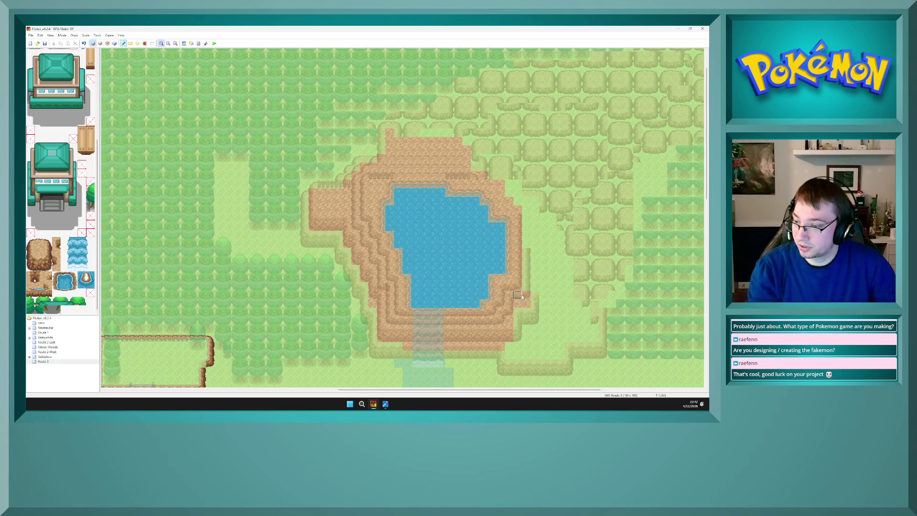
pyautogui.moveTo(527, 252); pyautogui.dragTo(527, 287)
# Open the region map image mapRegion2.png for reference
pyautogui.press('F8')
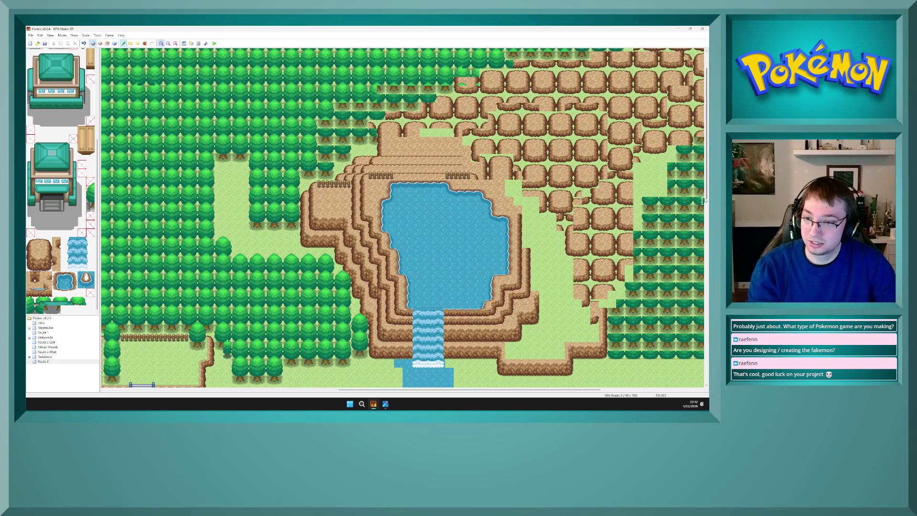
pyautogui.moveTo(704, 195)
pyautogui.mouseDown()
pyautogui.moveTo(703, 260)
pyautogui.moveTo(704, 206)
pyautogui.mouseUp()
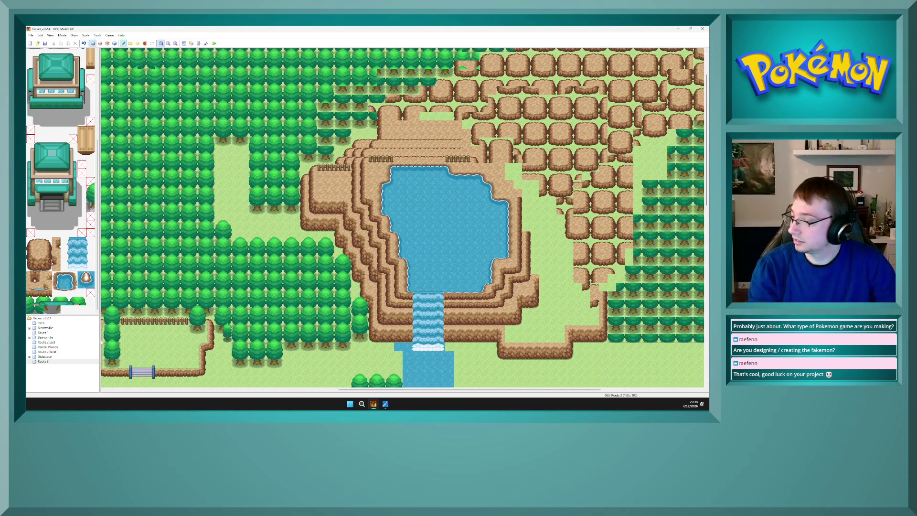
pyautogui.click(386, 405)
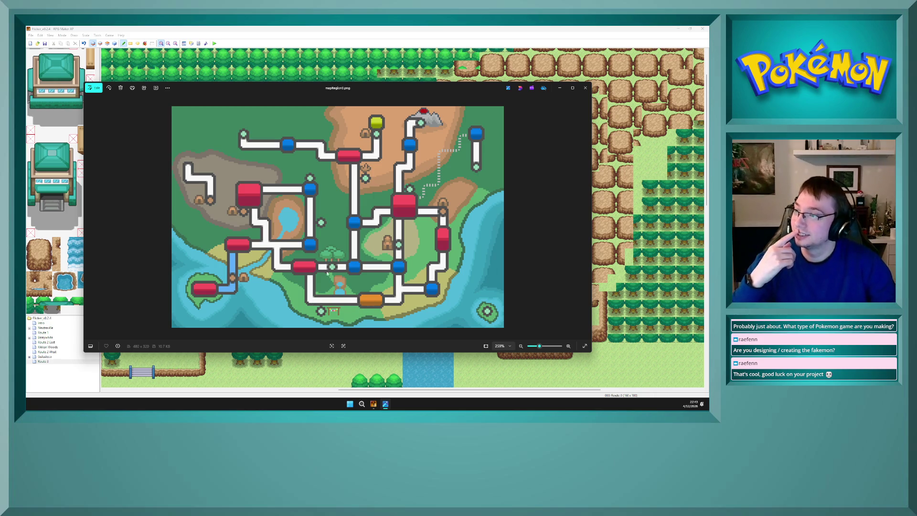
pyautogui.click(373, 36)
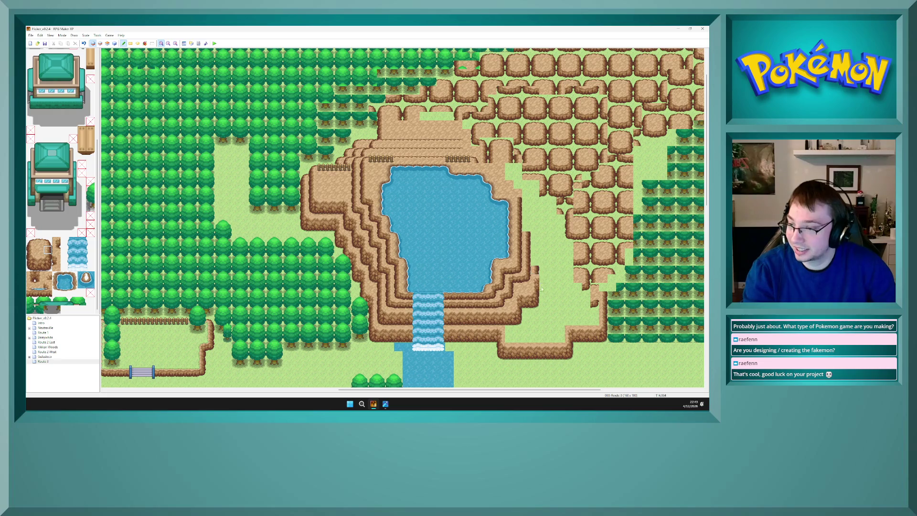
# On the ground layer, paint grass over the dark cliff-edge tiles east of the lake
pyautogui.press('F6')
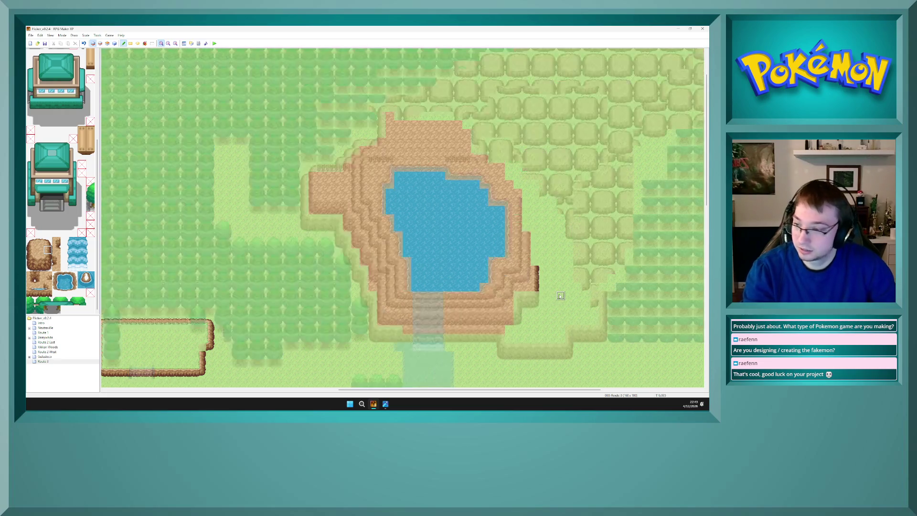
pyautogui.press('F6')
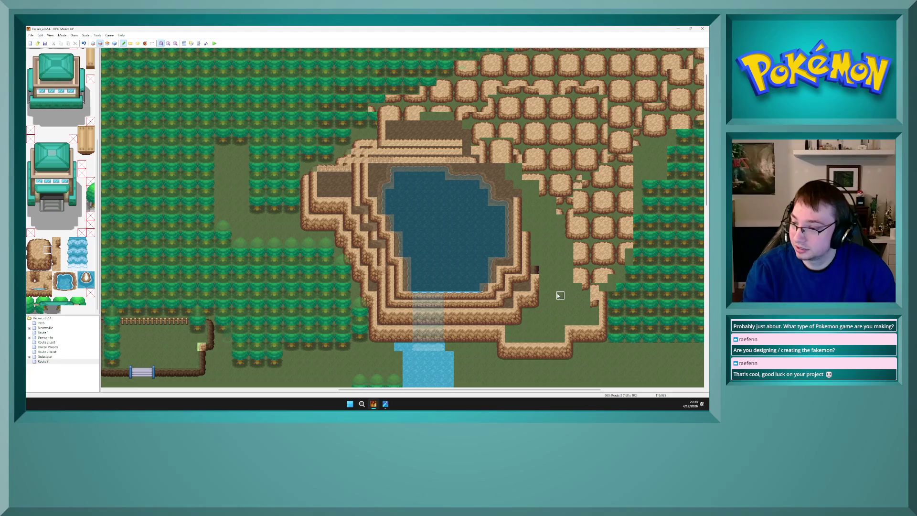
pyautogui.press('F7')
pyautogui.press('F6')
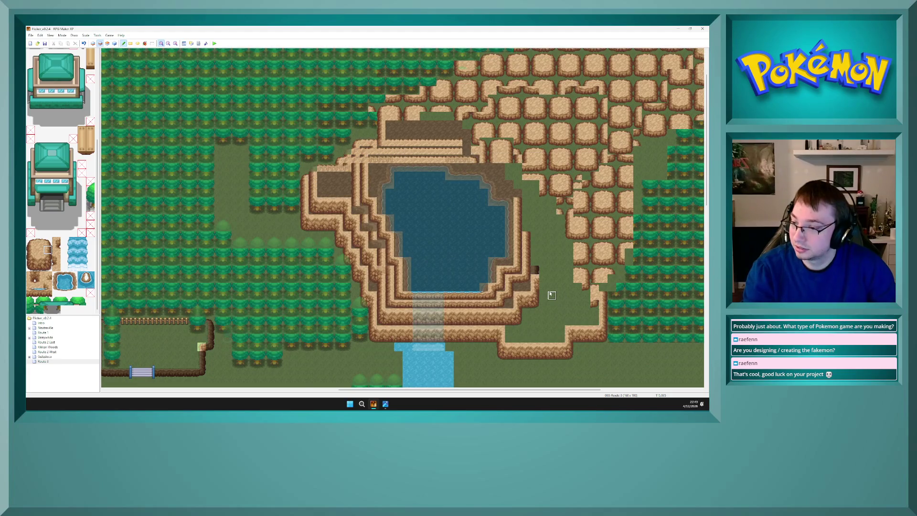
pyautogui.press('F8')
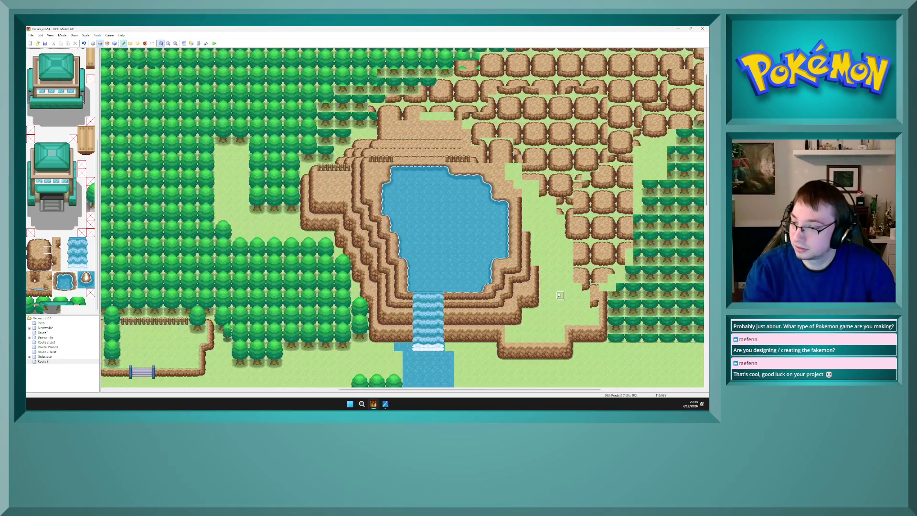
pyautogui.press('F7')
pyautogui.press('F5')
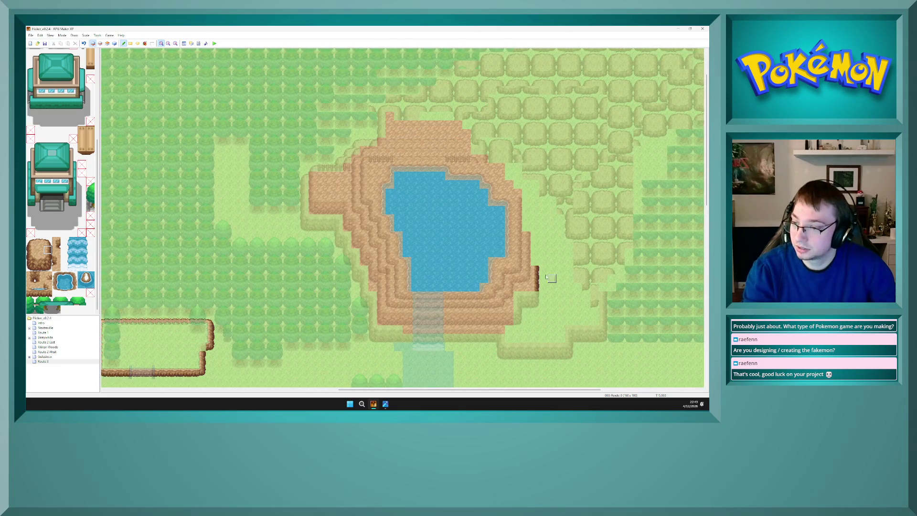
pyautogui.moveTo(535, 262); pyautogui.dragTo(535, 287)
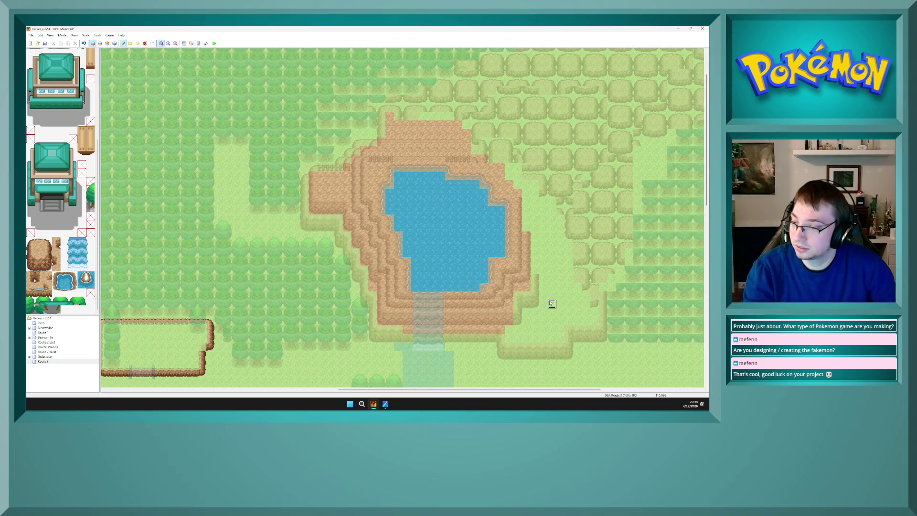
# Paint cliff-edge strips upward beside the lake and along the ledge's right edge
pyautogui.press('F4')
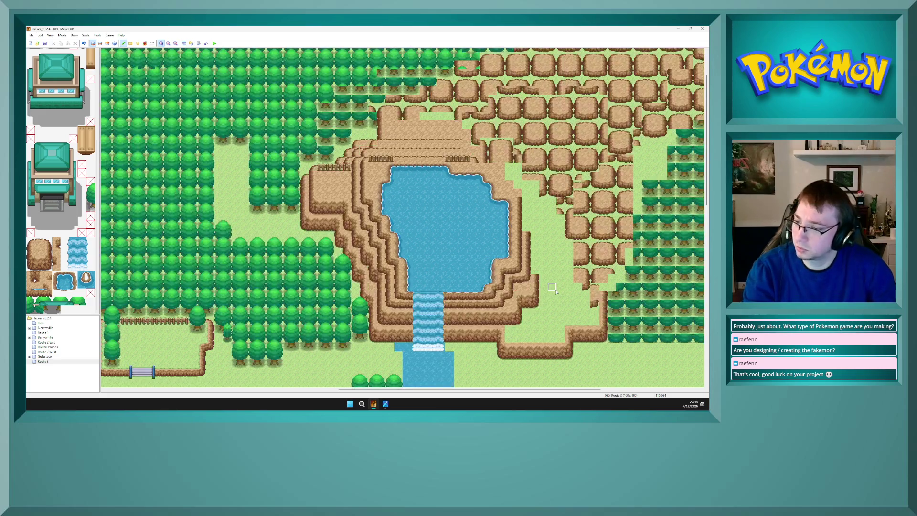
pyautogui.press('F6')
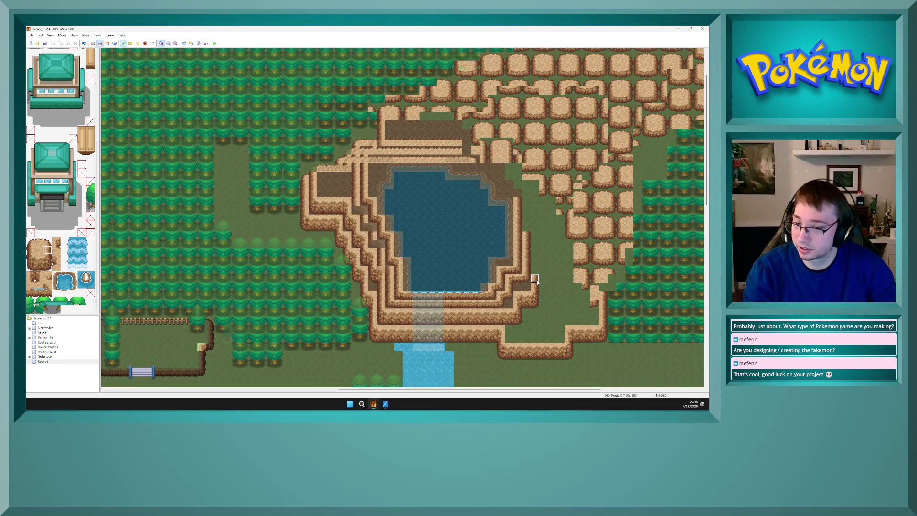
pyautogui.moveTo(535, 271); pyautogui.dragTo(536, 224)
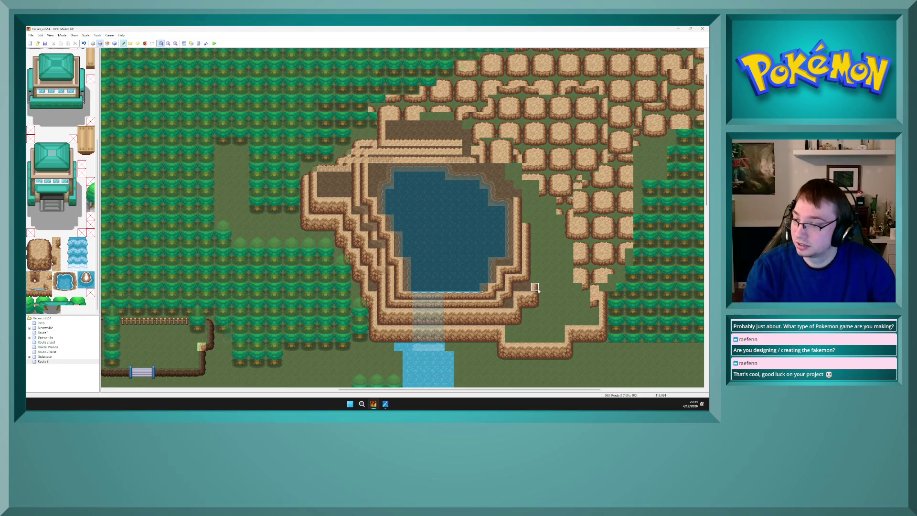
pyautogui.press('F5')
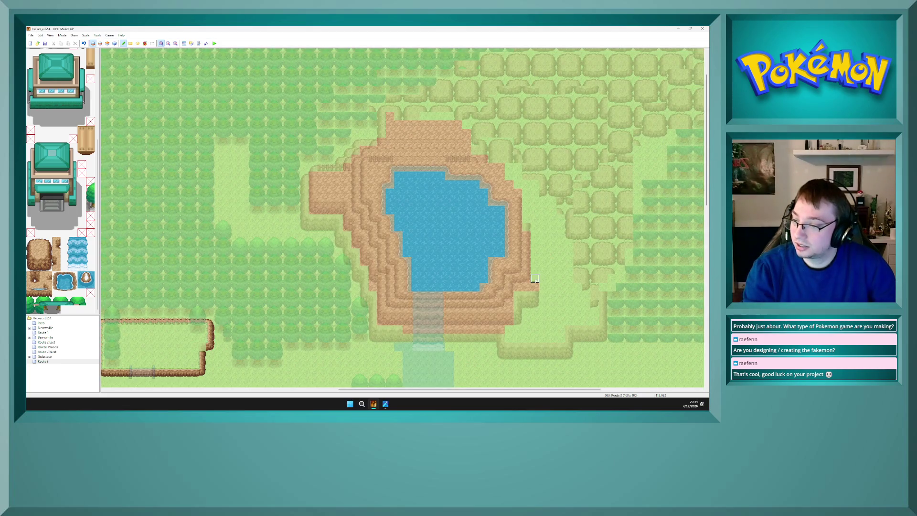
pyautogui.press('F7')
pyautogui.press('F8')
pyautogui.press('F5')
pyautogui.press('F7')
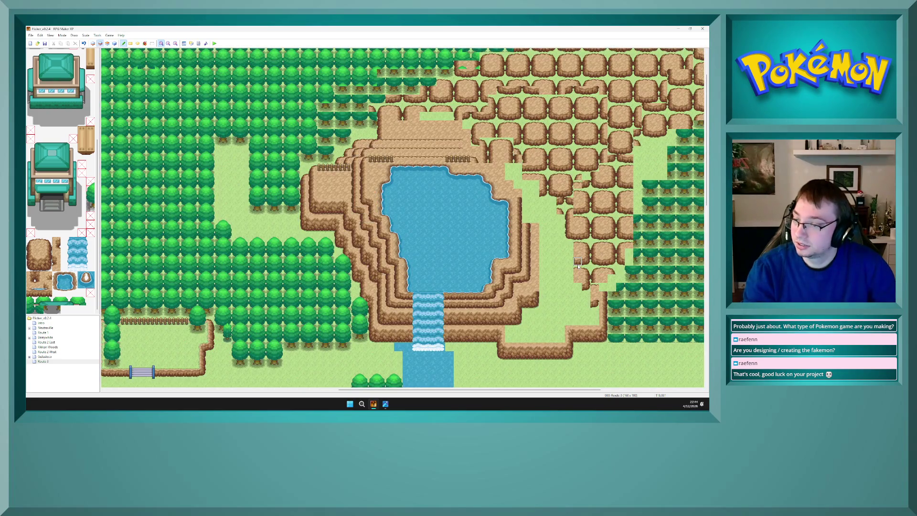
pyautogui.press('F8')
pyautogui.press('F6')
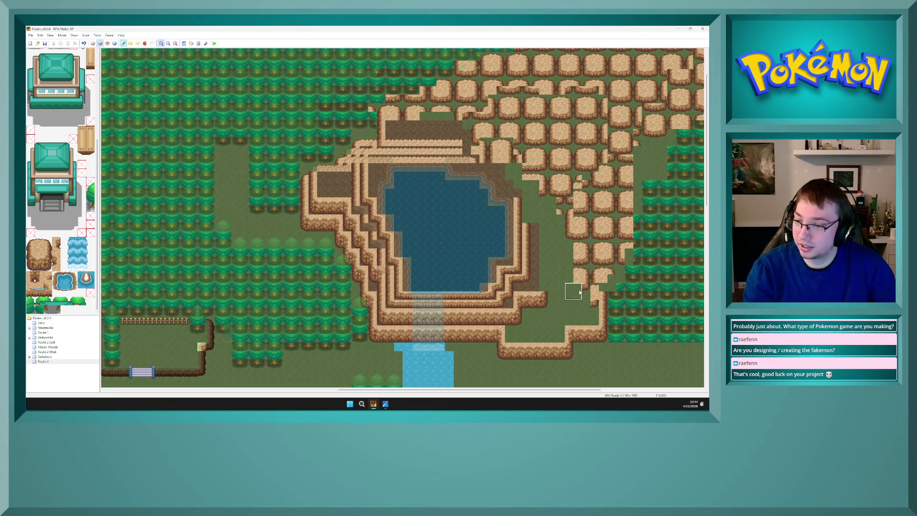
pyautogui.moveTo(544, 288); pyautogui.dragTo(543, 244)
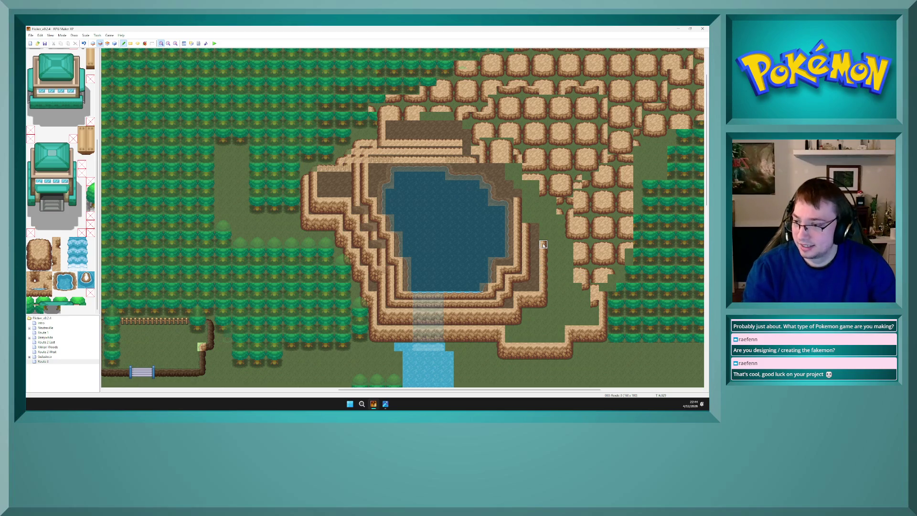
# Repaint the lower ledge's right end and extend the cliff edge up the cliff's right side
pyautogui.click(543, 305)
pyautogui.click(518, 301)
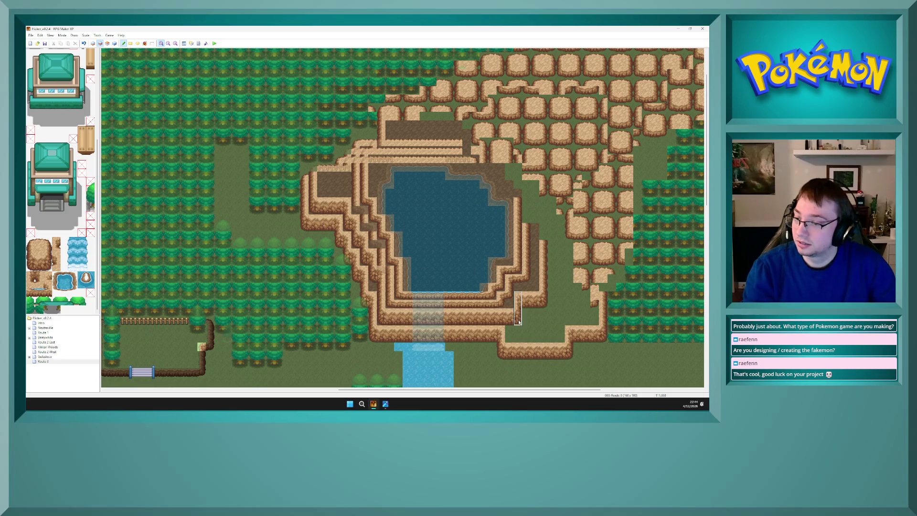
pyautogui.rightClick(517, 300)
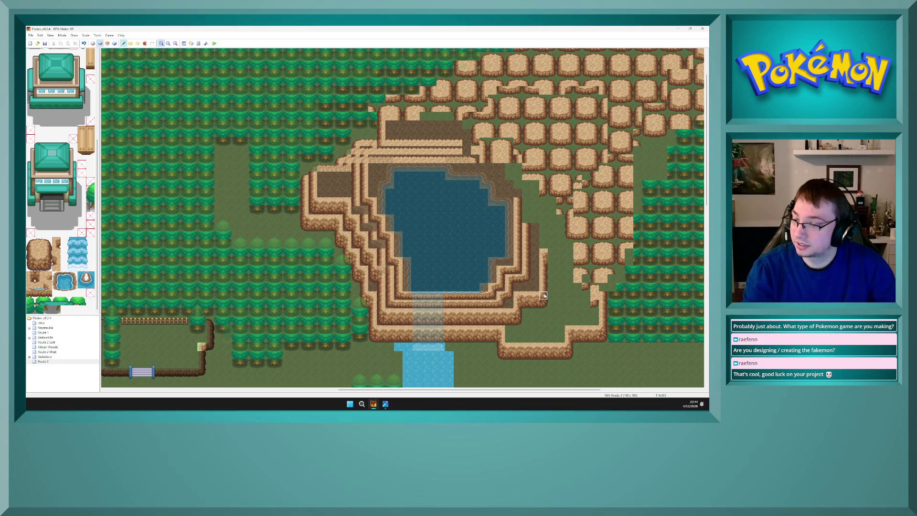
pyautogui.click(556, 261)
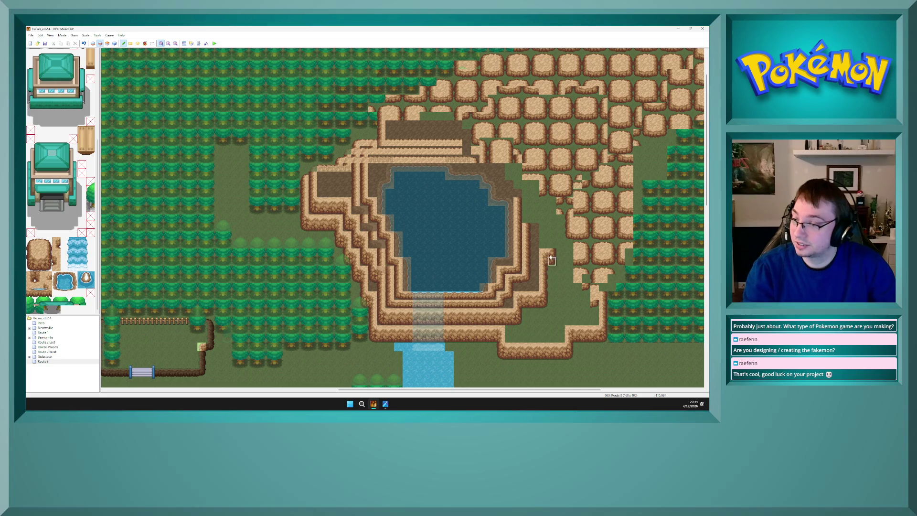
pyautogui.moveTo(552, 246); pyautogui.dragTo(553, 185)
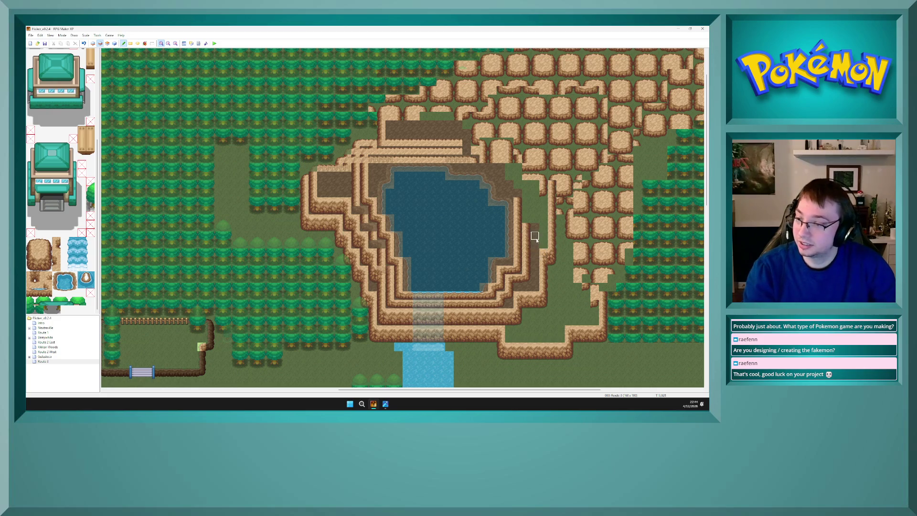
# Paint cliff and dirt strips east of the lake, extending the cliff edge upward with a copied 2x4 block
pyautogui.press('F5')
pyautogui.moveTo(535, 236)
pyautogui.mouseDown()
pyautogui.moveTo(543, 241)
pyautogui.moveTo(543, 213)
pyautogui.moveTo(535, 203)
pyautogui.moveTo(526, 228)
pyautogui.moveTo(526, 191)
pyautogui.moveTo(543, 185)
pyautogui.moveTo(535, 192)
pyautogui.moveTo(509, 177)
pyautogui.moveTo(517, 191)
pyautogui.mouseUp()
pyautogui.press('F7')
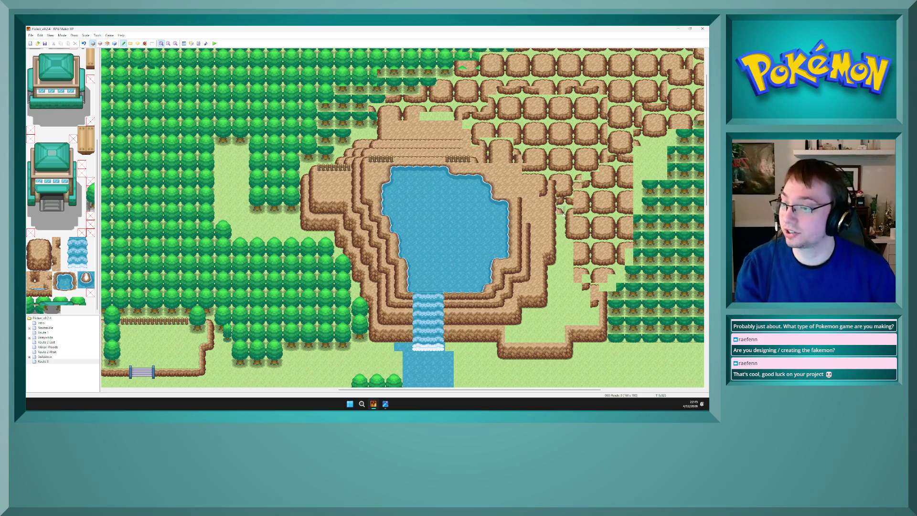
pyautogui.press('F5')
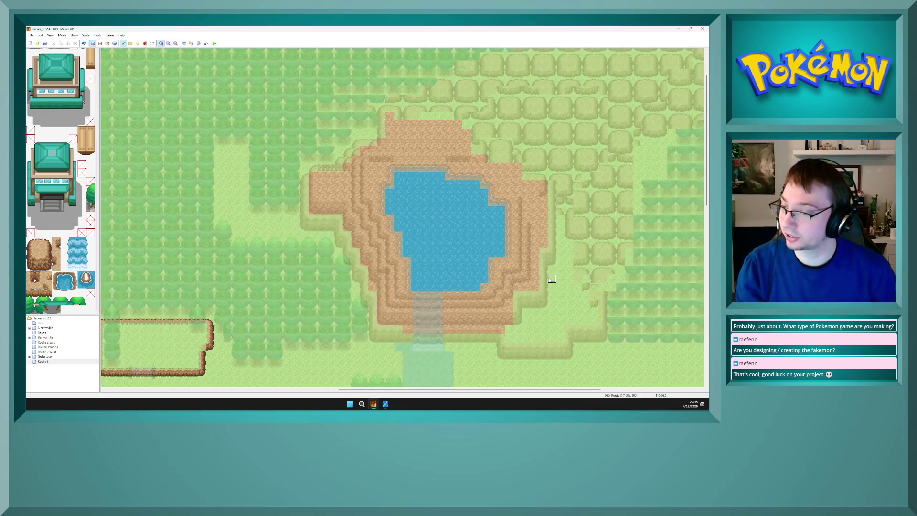
pyautogui.press('F6')
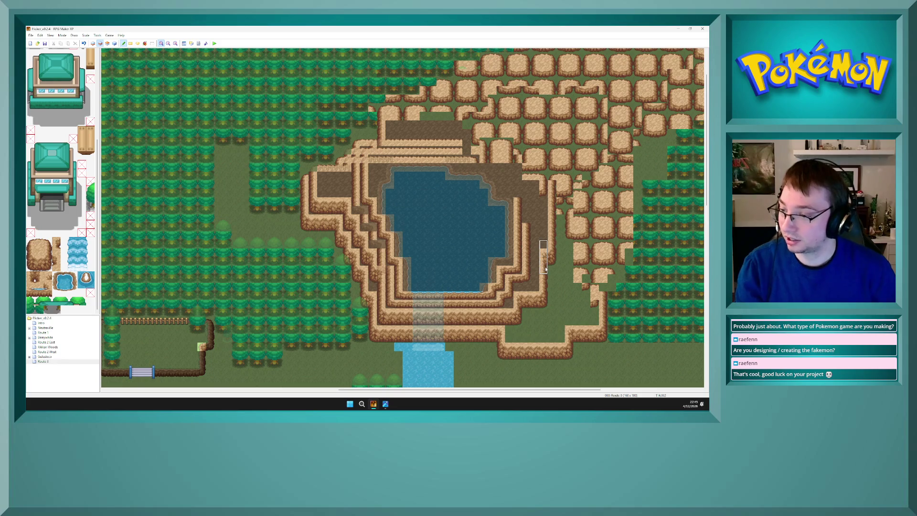
pyautogui.moveTo(549, 251); pyautogui.dragTo(565, 283)
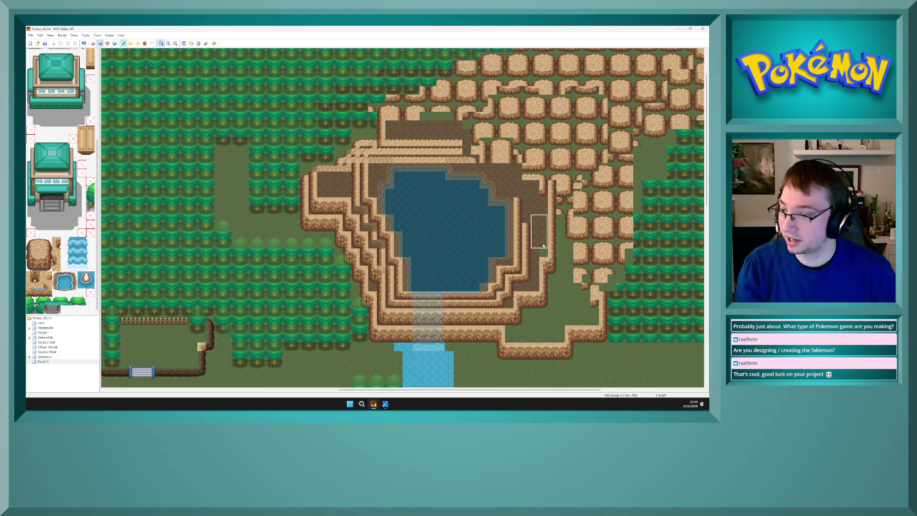
pyautogui.press('F5')
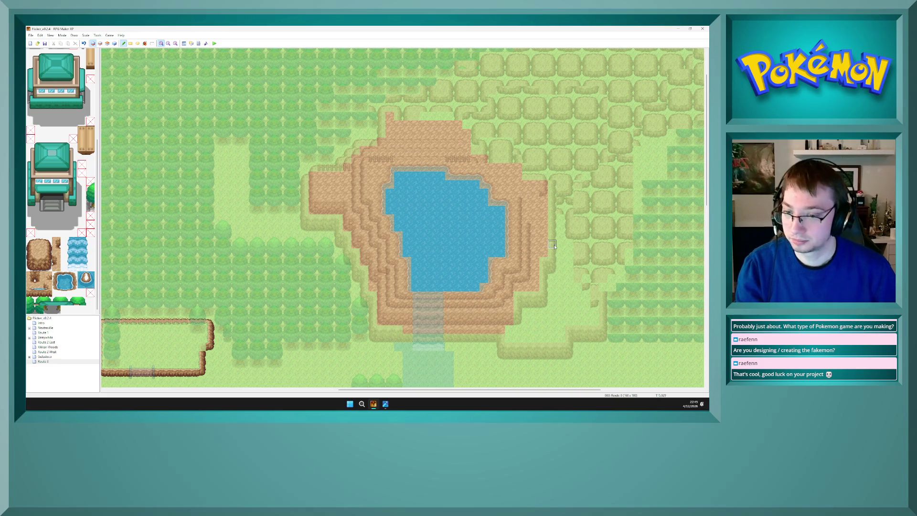
pyautogui.press('F6')
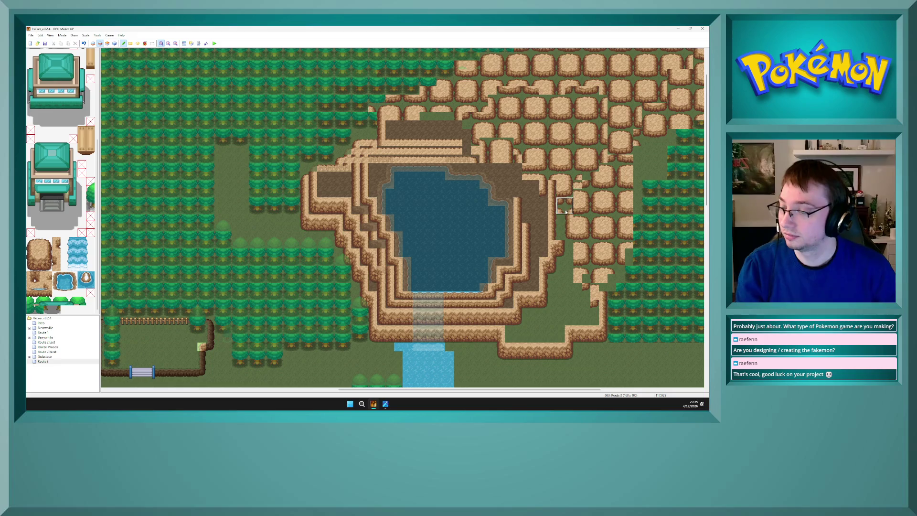
pyautogui.moveTo(551, 235)
pyautogui.mouseDown()
pyautogui.moveTo(561, 234)
pyautogui.moveTo(561, 167)
pyautogui.mouseUp()
pyautogui.moveTo(551, 201)
pyautogui.mouseDown()
pyautogui.moveTo(553, 180)
pyautogui.moveTo(553, 239)
pyautogui.moveTo(543, 194)
pyautogui.moveTo(526, 176)
pyautogui.mouseUp()
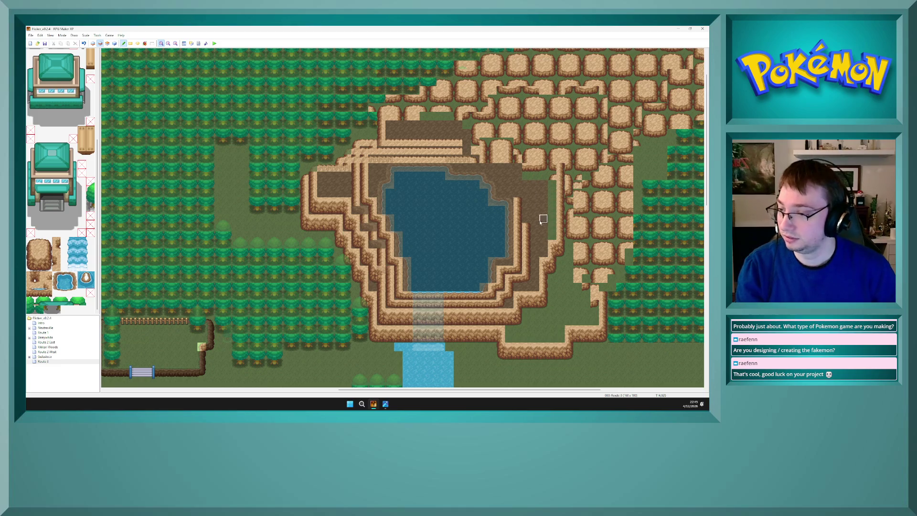
# Fill the cliff's top-right corner with dirt and paint a dirt patch below the southeast cliff
pyautogui.press('F6')
pyautogui.moveTo(544, 175)
pyautogui.mouseDown()
pyautogui.moveTo(527, 172)
pyautogui.moveTo(553, 167)
pyautogui.mouseUp()
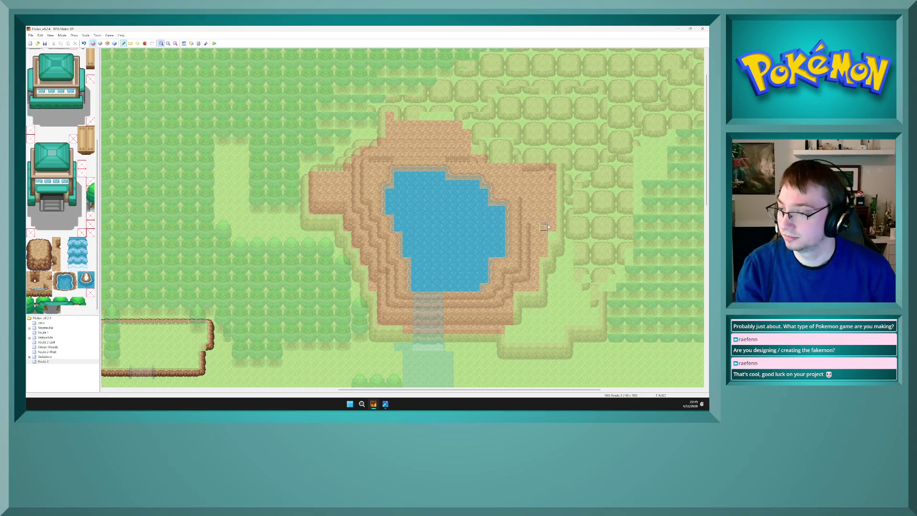
pyautogui.press('F8')
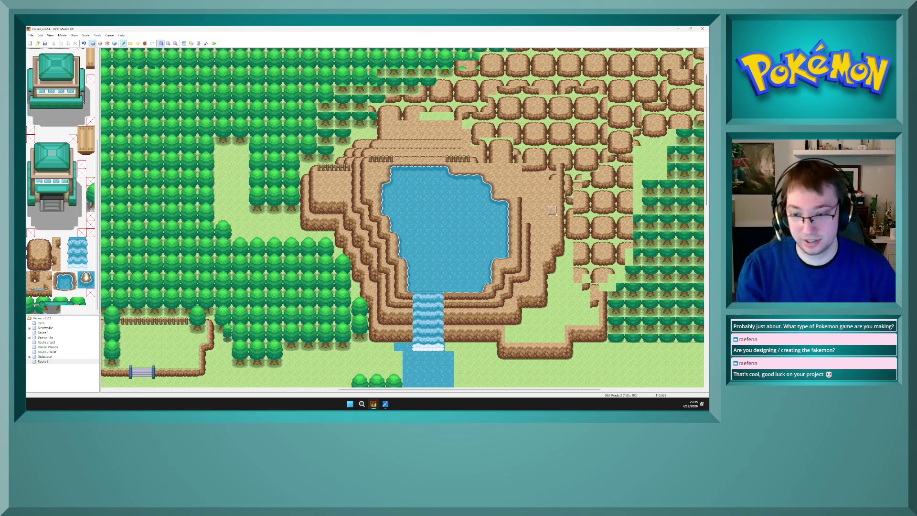
pyautogui.press('F6')
pyautogui.moveTo(518, 329)
pyautogui.mouseDown()
pyautogui.moveTo(509, 338)
pyautogui.moveTo(557, 339)
pyautogui.moveTo(517, 330)
pyautogui.moveTo(523, 300)
pyautogui.moveTo(569, 304)
pyautogui.moveTo(582, 320)
pyautogui.moveTo(594, 315)
pyautogui.moveTo(552, 262)
pyautogui.moveTo(544, 286)
pyautogui.moveTo(561, 230)
pyautogui.moveTo(561, 286)
pyautogui.moveTo(578, 278)
pyautogui.moveTo(585, 291)
pyautogui.moveTo(594, 269)
pyautogui.mouseUp()
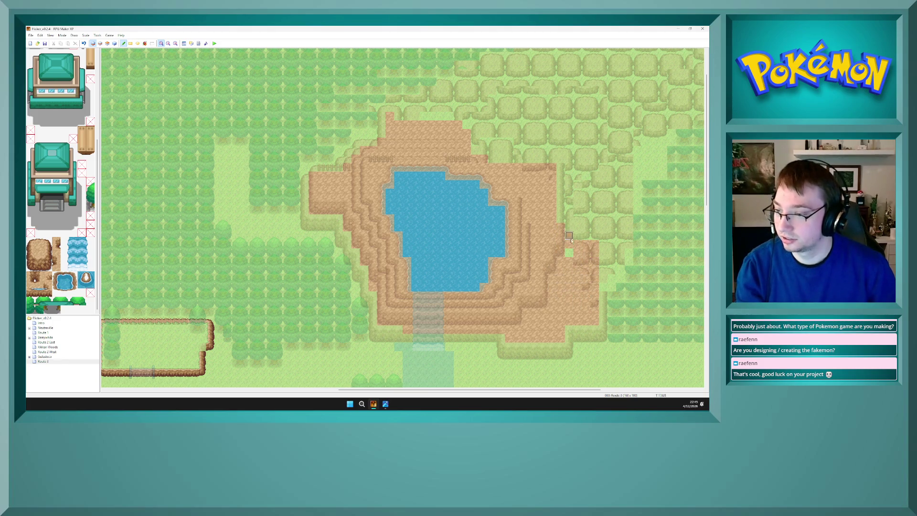
pyautogui.press('F8')
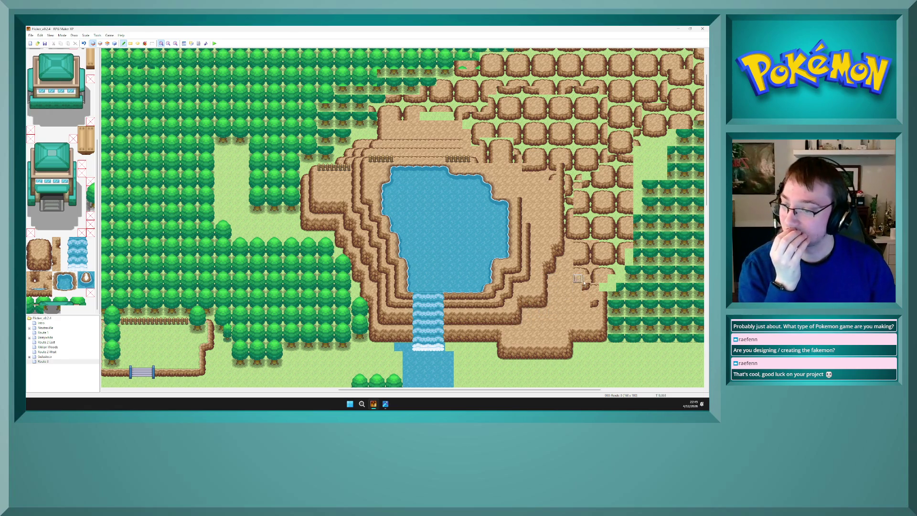
pyautogui.moveTo(704, 205)
pyautogui.mouseDown()
pyautogui.moveTo(702, 271)
pyautogui.moveTo(695, 248)
pyautogui.mouseUp()
pyautogui.scroll(3, 696, 247)
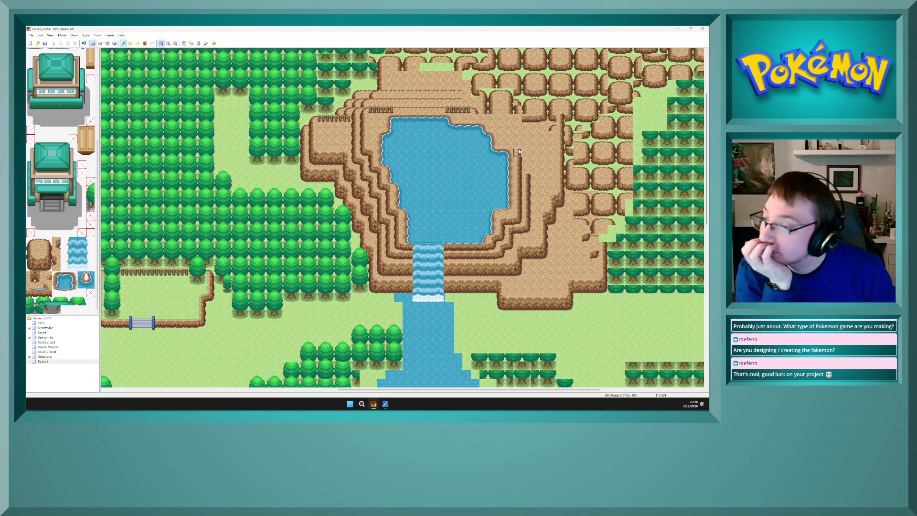
# Make layer 2 active and sample the rocky ground tile from the map
pyautogui.press('F7')
pyautogui.press('F6')
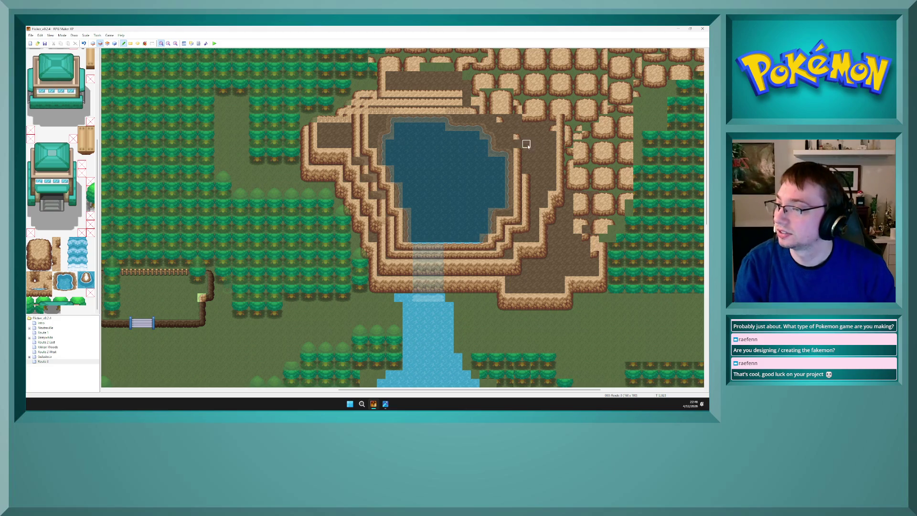
pyautogui.rightClick(517, 143)
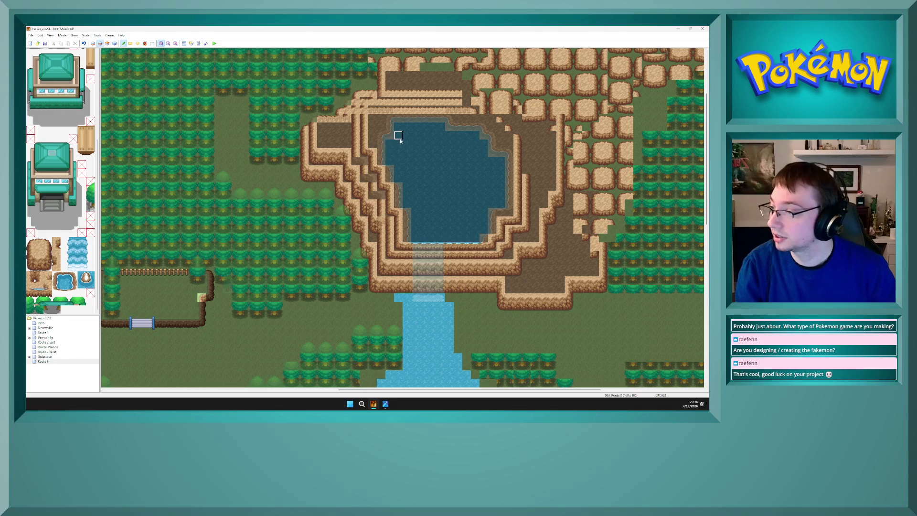
pyautogui.press('F4')
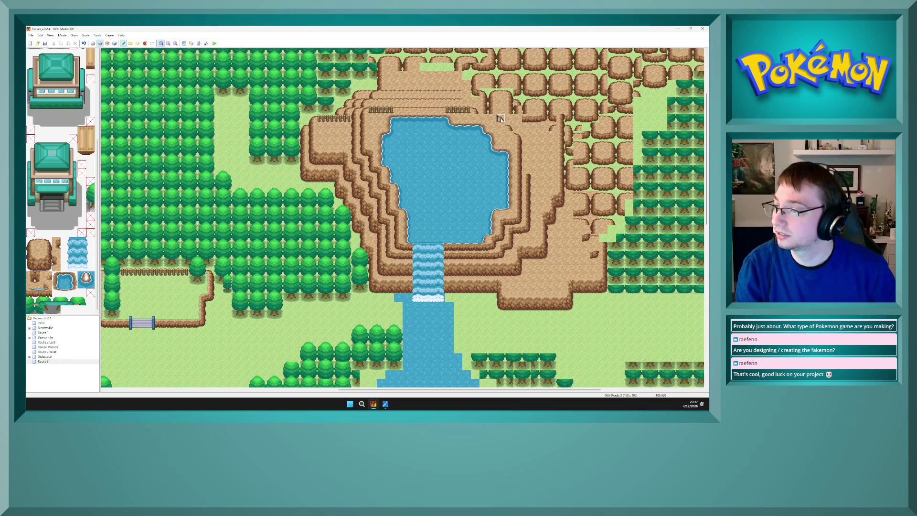
# Choose the tileset tile next to the rock tile, toggling layer dimming to compare
pyautogui.press('F4')
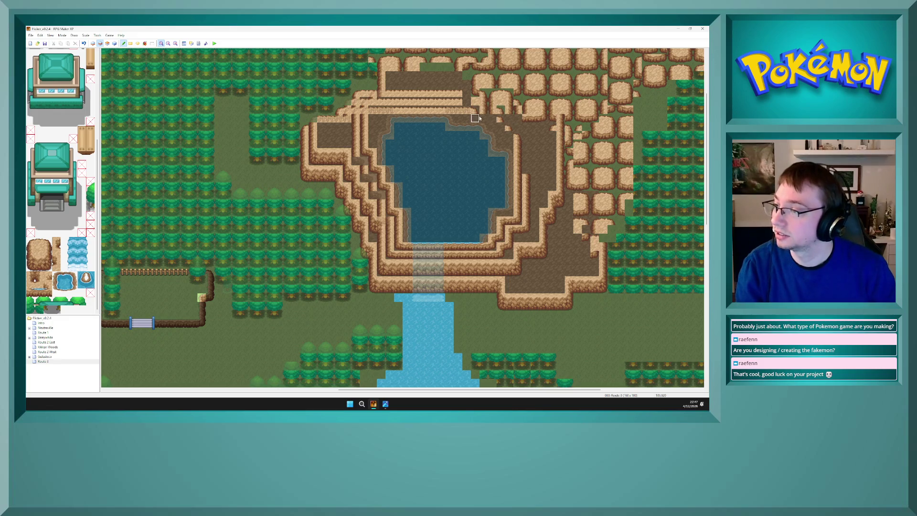
pyautogui.press('F4')
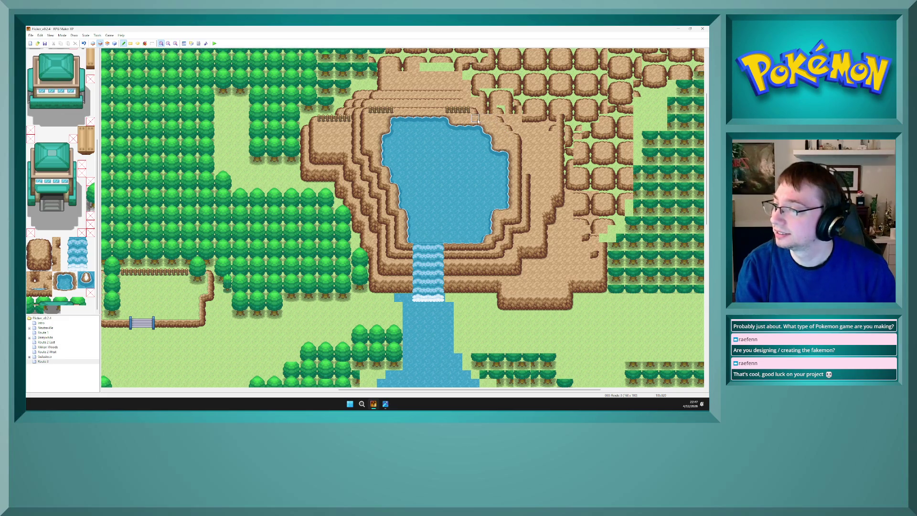
pyautogui.press('F4')
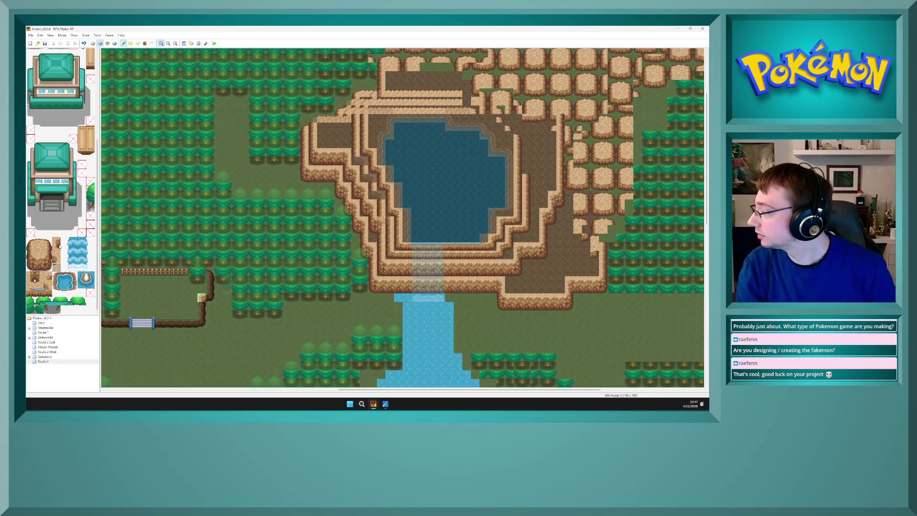
pyautogui.click(56, 249)
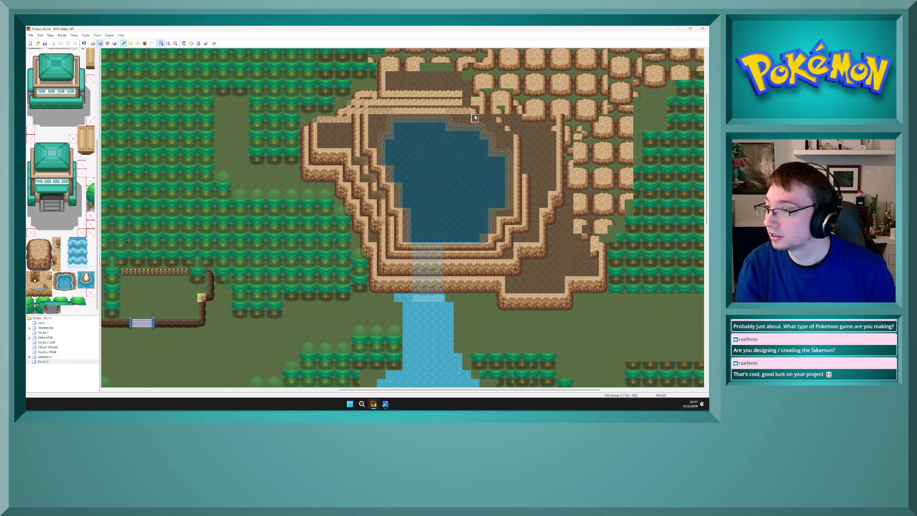
pyautogui.press('F4')
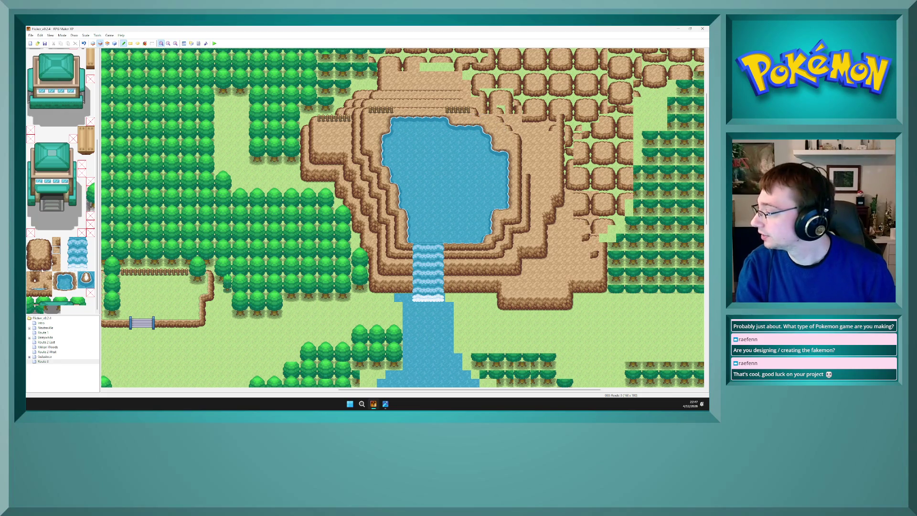
pyautogui.press('F4')
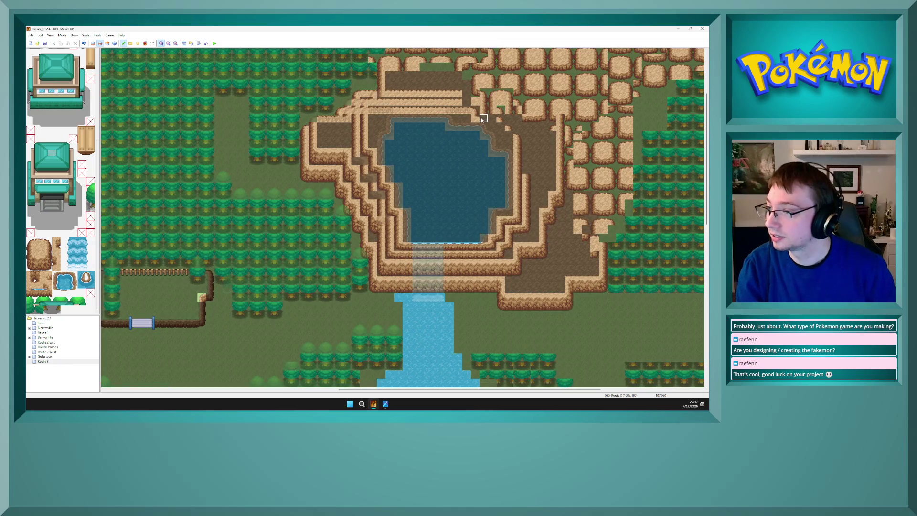
pyautogui.press('F4')
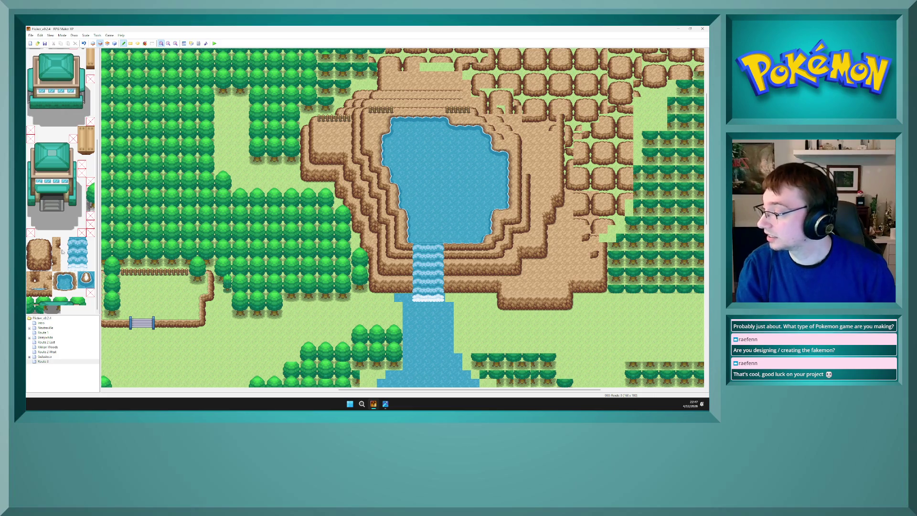
# Choose a small tile and make layer 3 active with the other layers dimmed
pyautogui.click(56, 242)
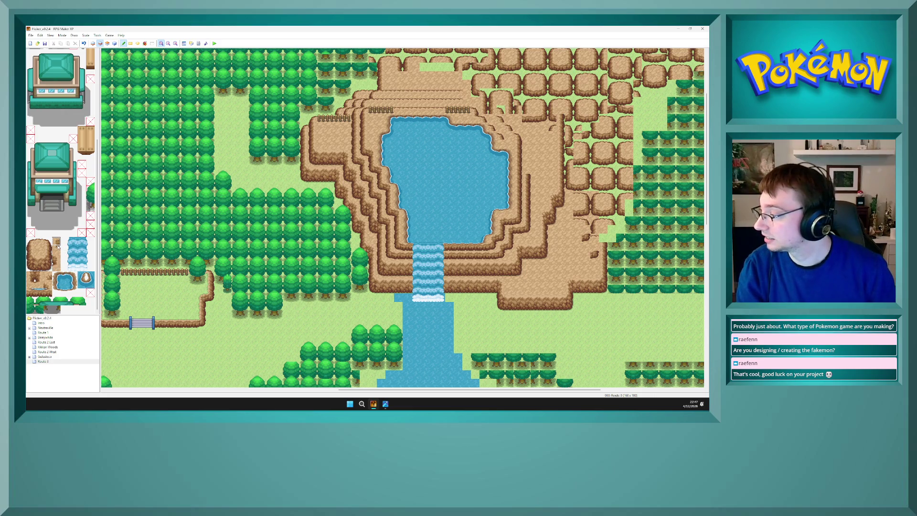
pyautogui.press('F7')
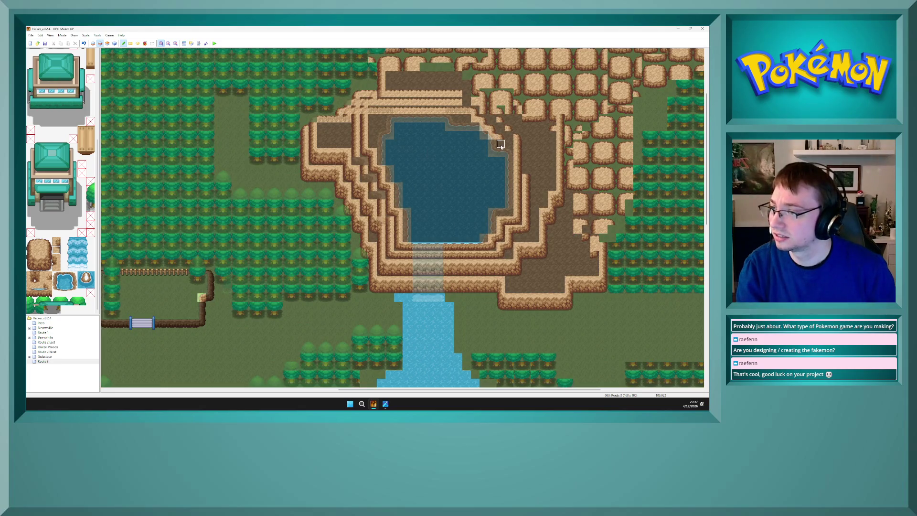
pyautogui.press('F4')
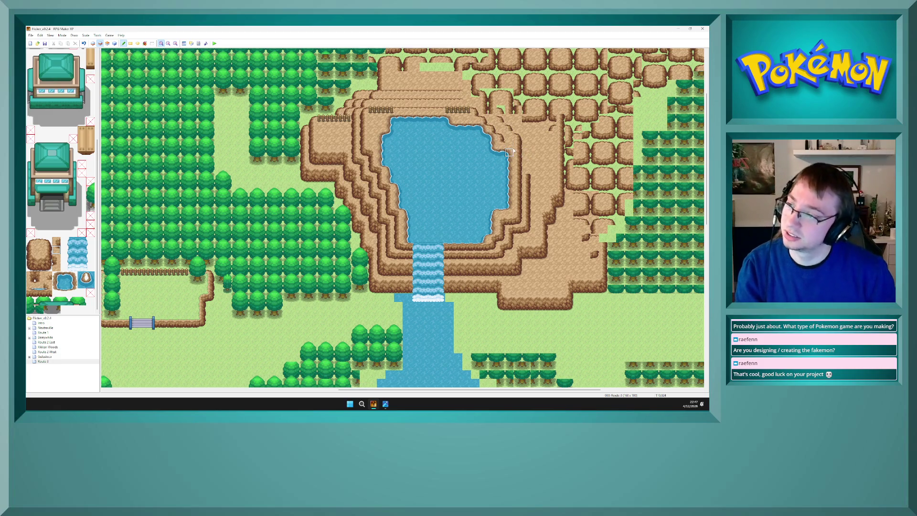
pyautogui.press('F4')
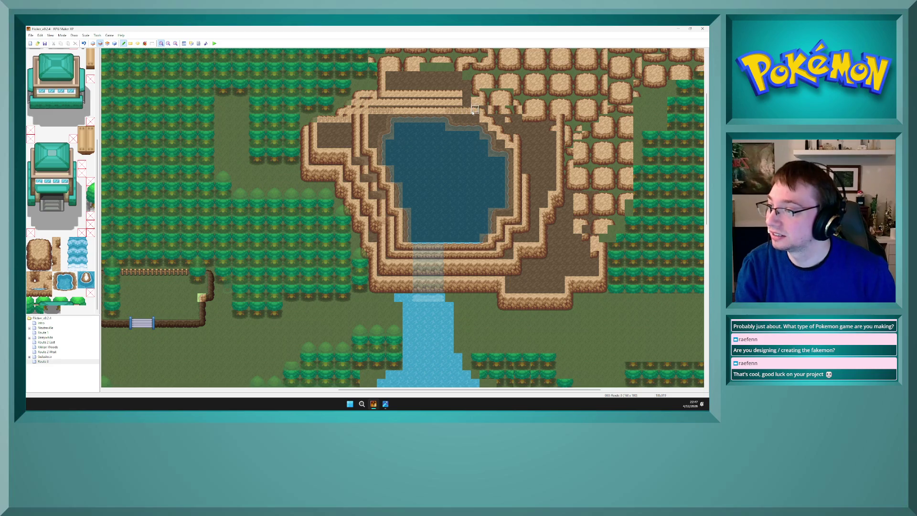
pyautogui.press('F4')
pyautogui.press('F4')
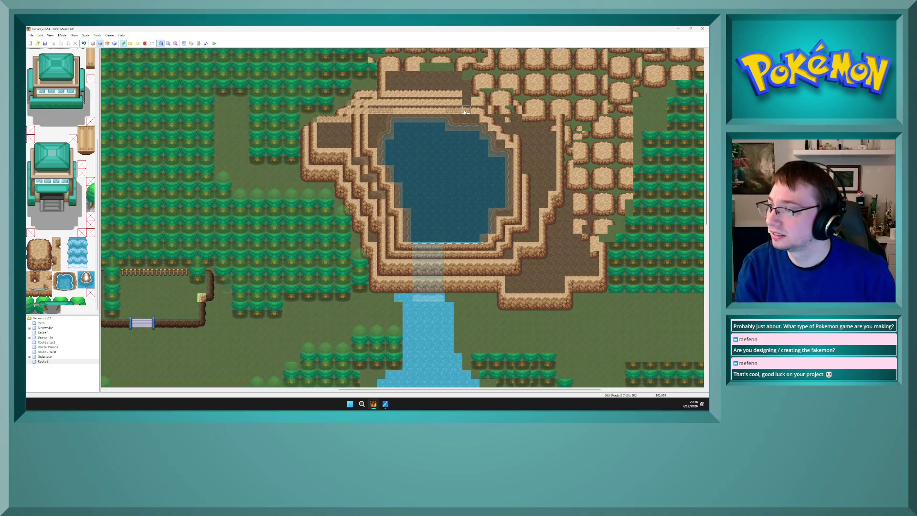
pyautogui.press('F7')
pyautogui.press('F4')
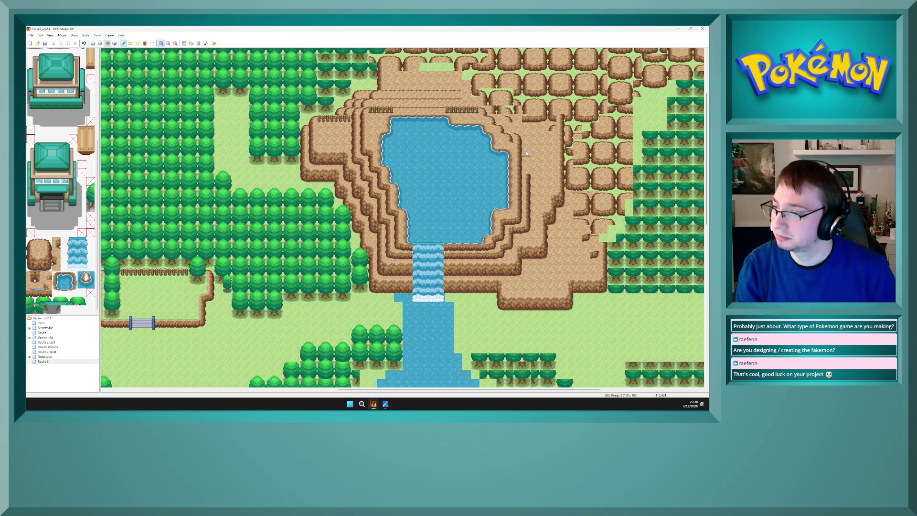
pyautogui.press('F4')
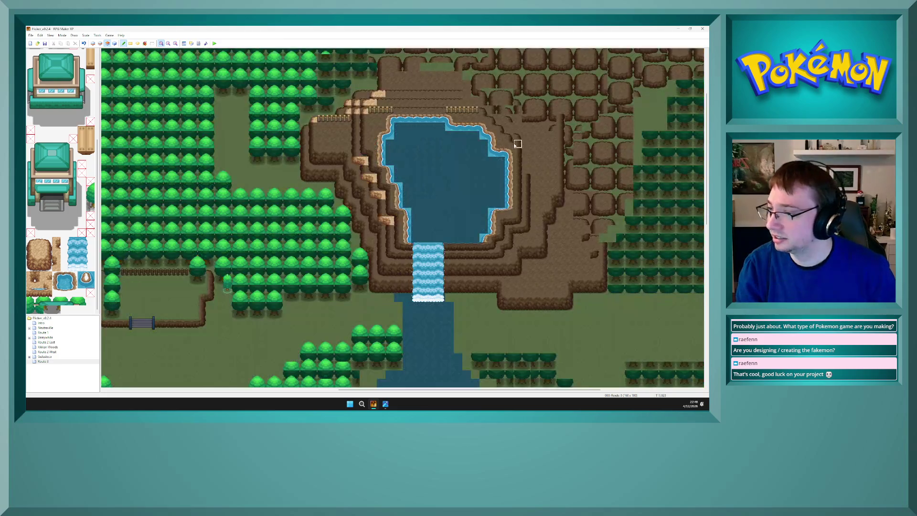
# On layer 2, sample the cliff-edge tile and paint a column of it right of the lake
pyautogui.press('F6')
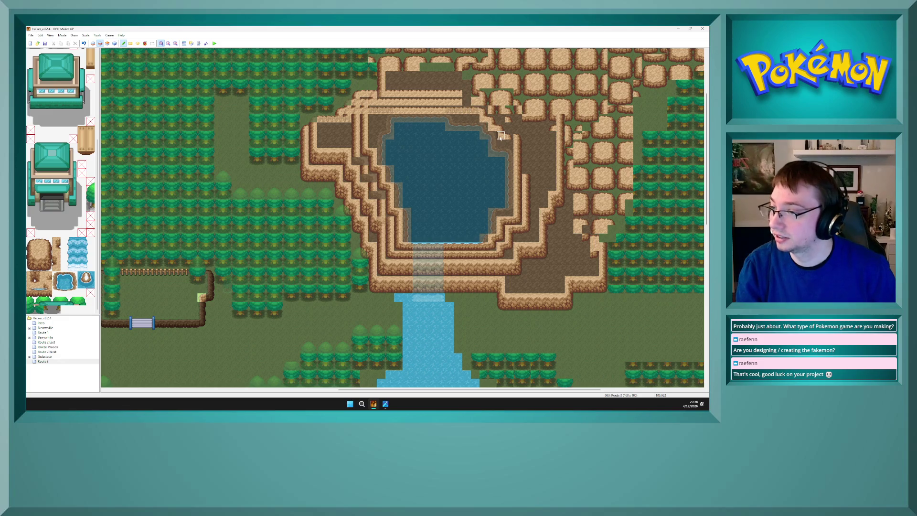
pyautogui.press('F4')
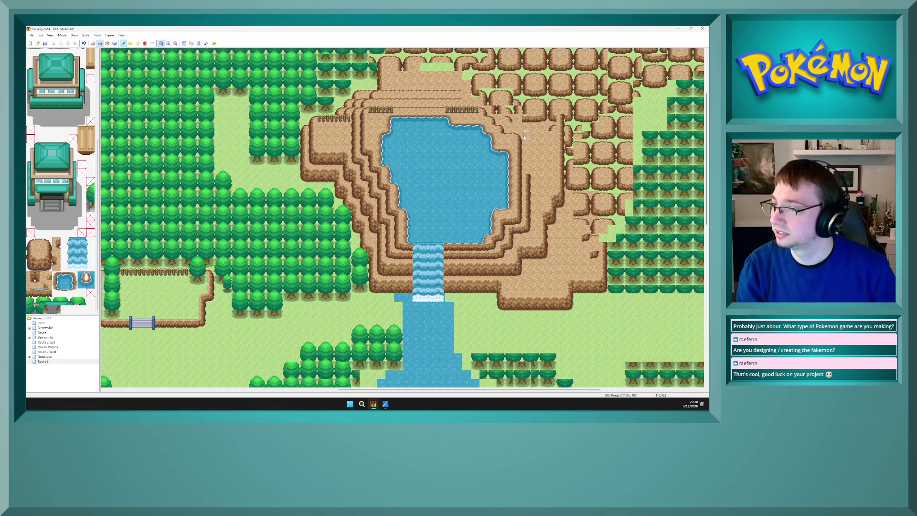
pyautogui.rightClick(528, 184)
pyautogui.moveTo(527, 184)
pyautogui.mouseDown()
pyautogui.moveTo(527, 136)
pyautogui.moveTo(560, 144)
pyautogui.mouseUp()
# Sample a cliff-top tile and cover the grass strip on the top cliff tier with ground
pyautogui.rightClick(463, 102)
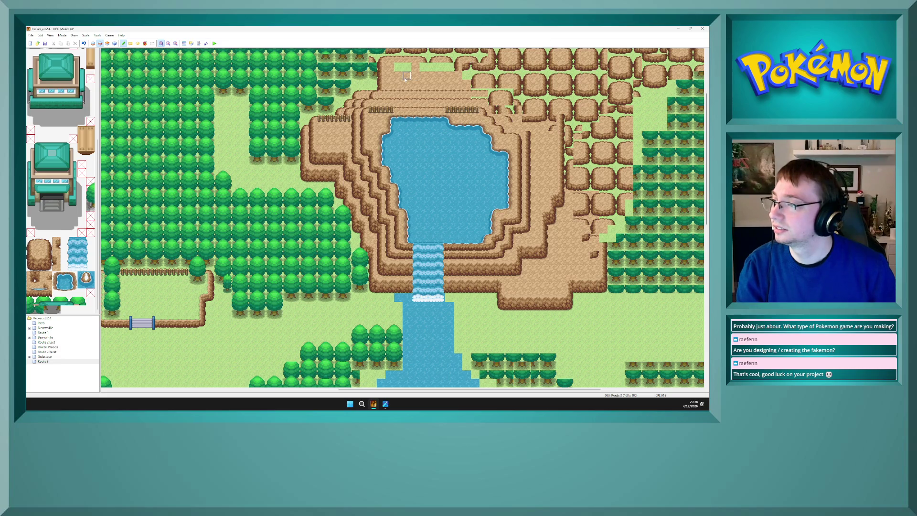
pyautogui.press('F6')
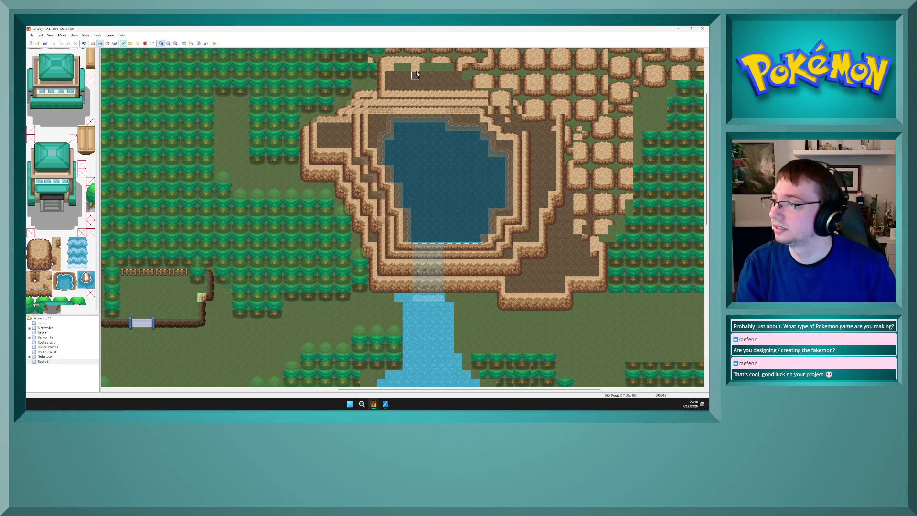
pyautogui.press('F3')
pyautogui.press('F5')
pyautogui.moveTo(399, 69); pyautogui.dragTo(441, 71)
pyautogui.press('F6')
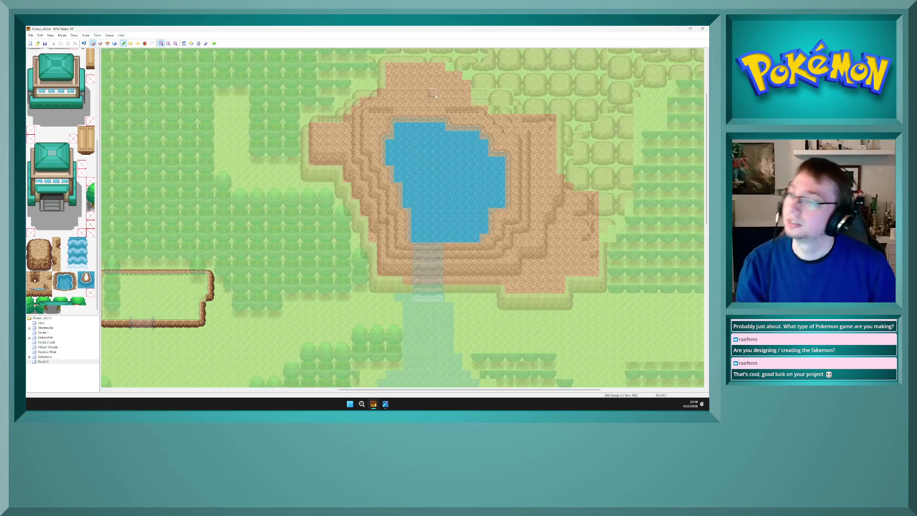
pyautogui.press('F5')
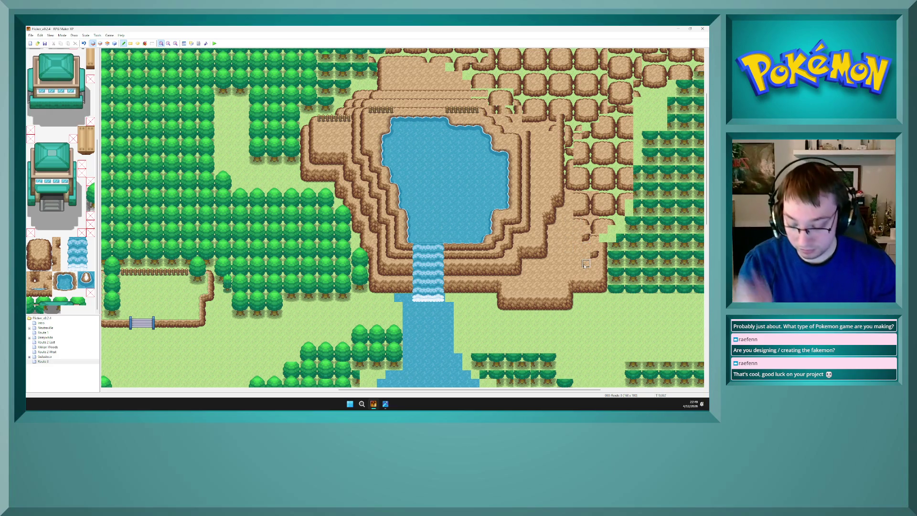
pyautogui.press('F6')
# Paint dirt over the boulders right of the lake and place a tree at the dirt edge
pyautogui.press('F7')
pyautogui.press('F6')
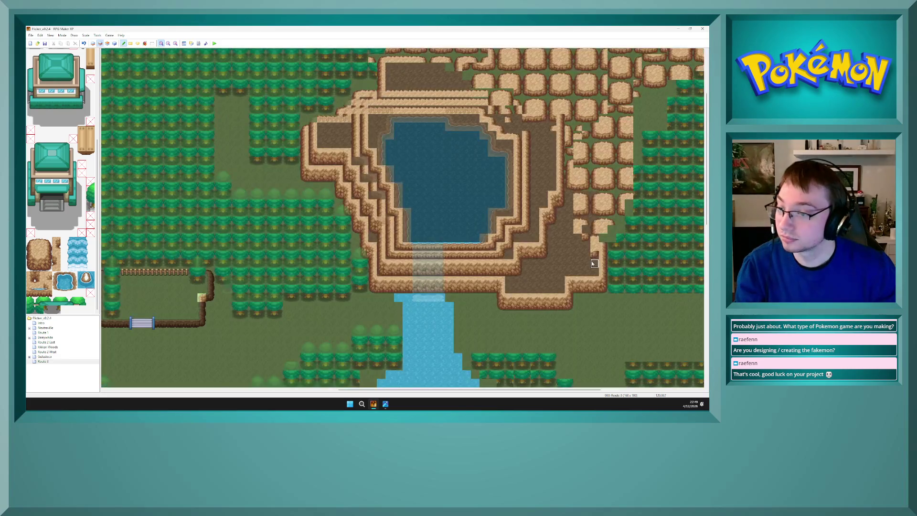
pyautogui.moveTo(592, 238)
pyautogui.mouseDown()
pyautogui.moveTo(579, 212)
pyautogui.moveTo(570, 120)
pyautogui.moveTo(578, 122)
pyautogui.moveTo(585, 201)
pyautogui.moveTo(603, 227)
pyautogui.moveTo(623, 194)
pyautogui.moveTo(595, 212)
pyautogui.moveTo(613, 186)
pyautogui.moveTo(564, 221)
pyautogui.moveTo(604, 230)
pyautogui.moveTo(618, 210)
pyautogui.moveTo(621, 172)
pyautogui.moveTo(608, 95)
pyautogui.moveTo(549, 55)
pyautogui.moveTo(536, 79)
pyautogui.moveTo(589, 98)
pyautogui.moveTo(678, 53)
pyautogui.moveTo(651, 60)
pyautogui.moveTo(632, 161)
pyautogui.mouseUp()
pyautogui.press('F7')
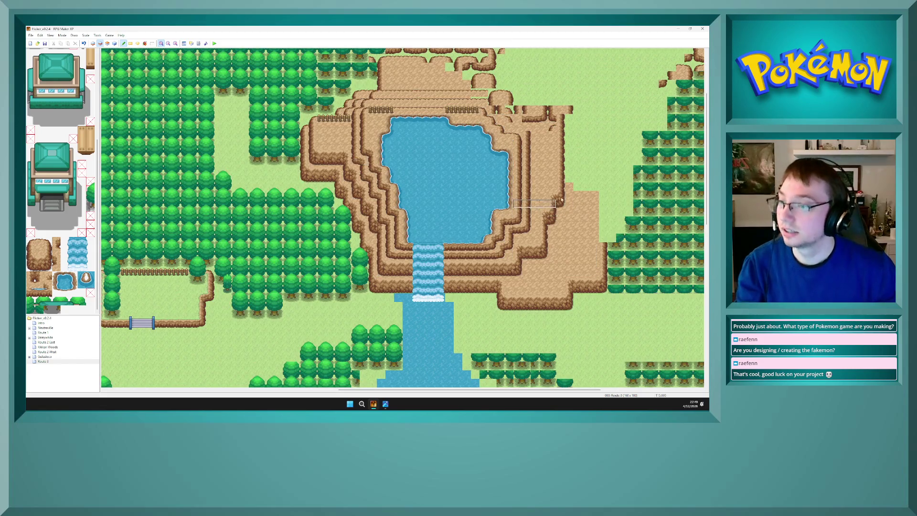
pyautogui.press('F6')
pyautogui.press('F7')
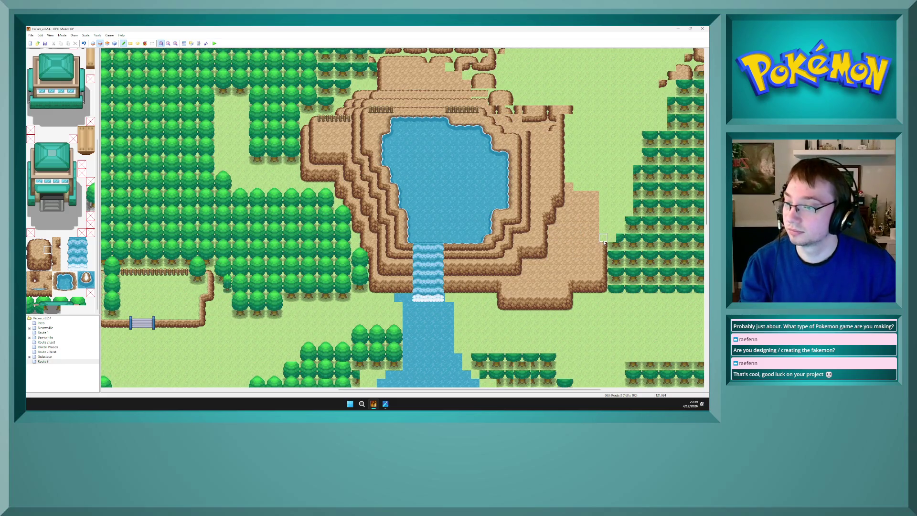
pyautogui.rightClick(631, 241)
pyautogui.click(619, 246)
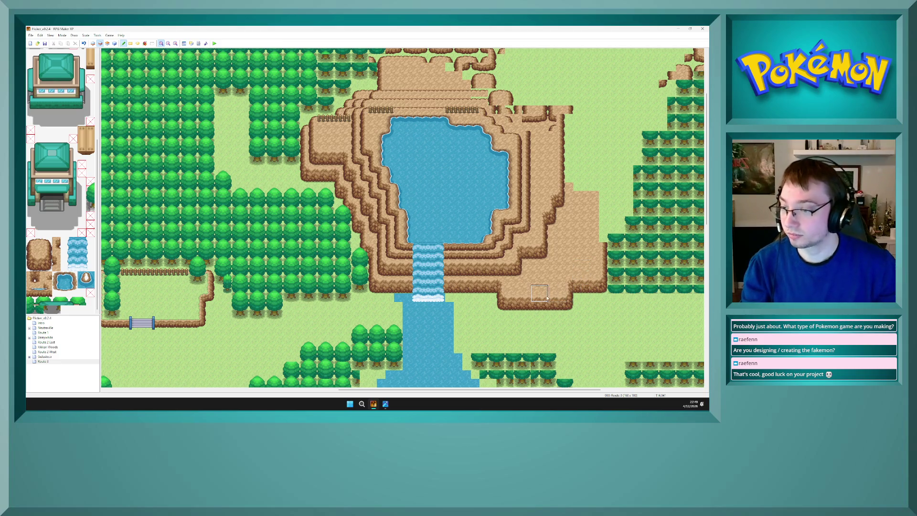
# Stamp a 3x4 block of ledge tiles to reshape the notch at the southeast corner
pyautogui.press('F6')
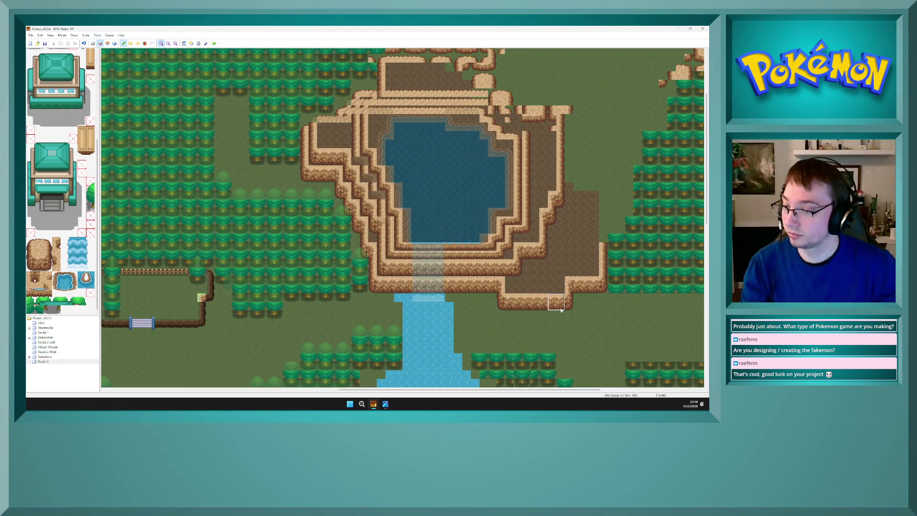
pyautogui.moveTo(572, 288); pyautogui.dragTo(584, 285)
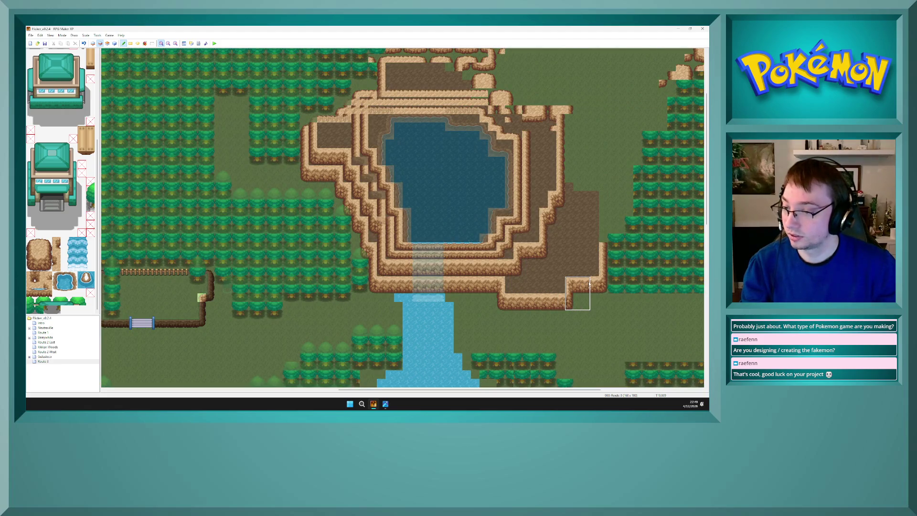
pyautogui.click(571, 284)
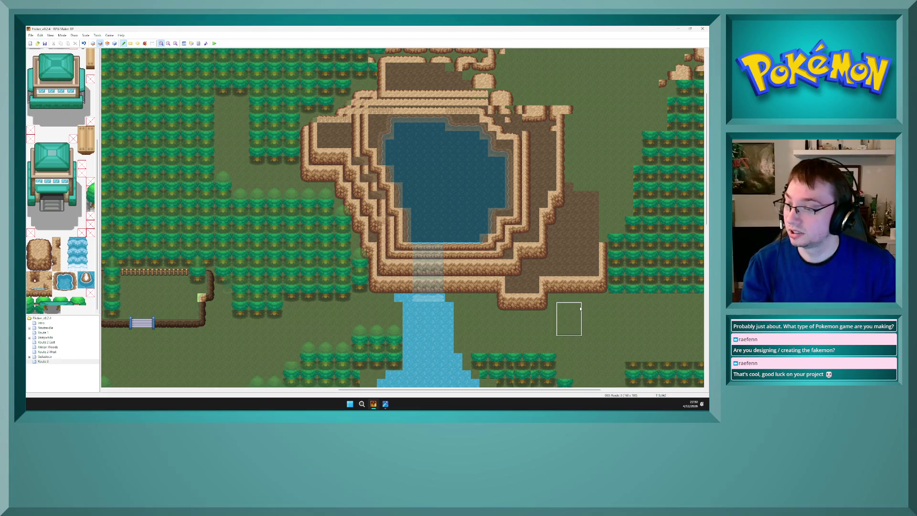
pyautogui.press('F4')
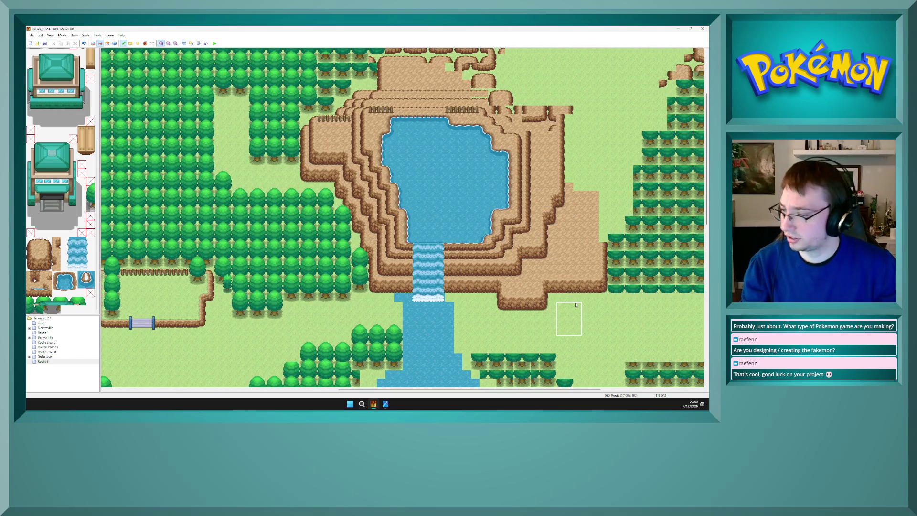
pyautogui.press('F4')
pyautogui.press('F4')
pyautogui.press('F4')
# Extend the southeast ledge two tiles to the left
pyautogui.rightClick(485, 256)
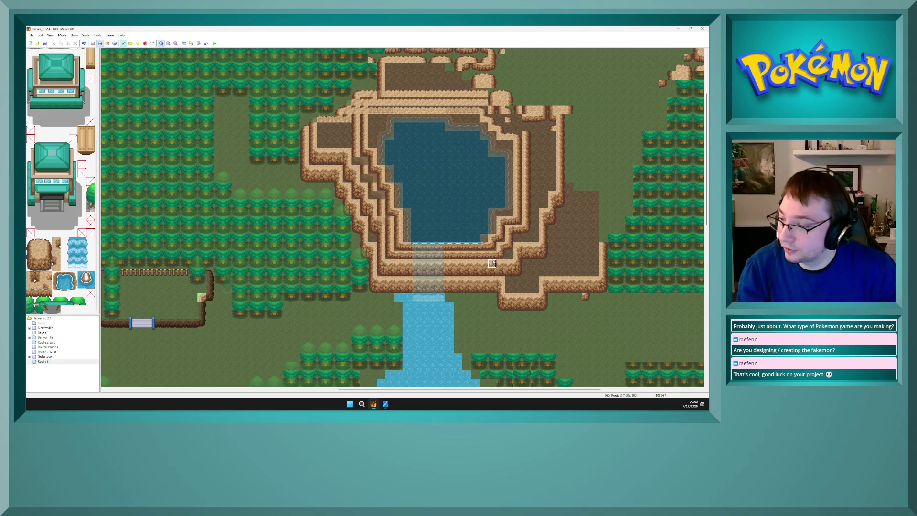
pyautogui.moveTo(577, 297); pyautogui.dragTo(568, 298)
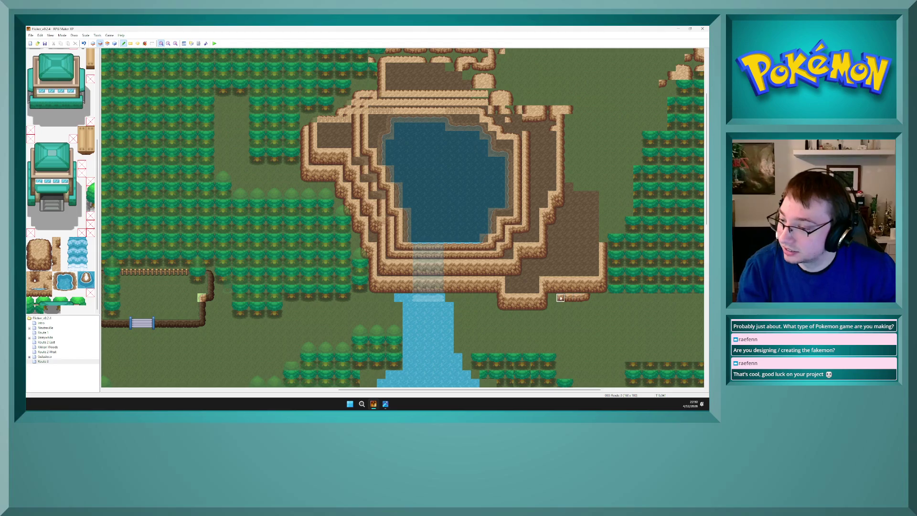
pyautogui.press('F4')
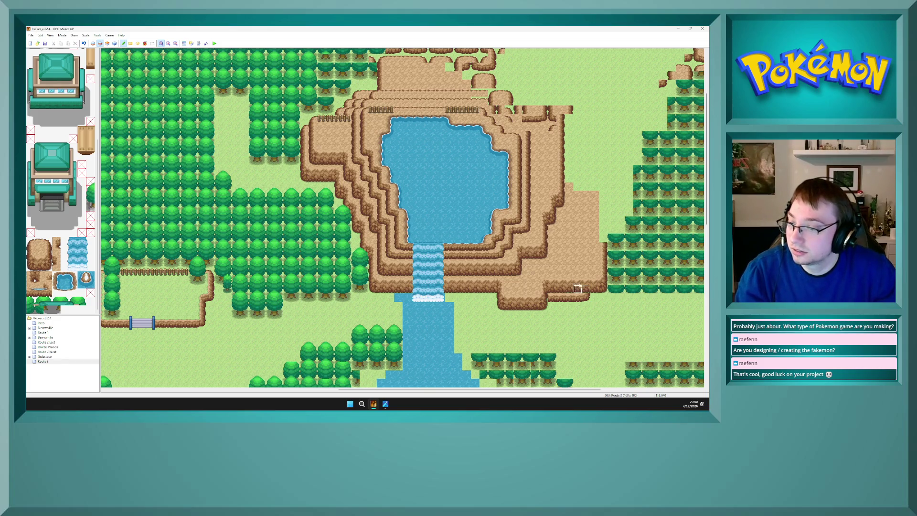
pyautogui.press('F4')
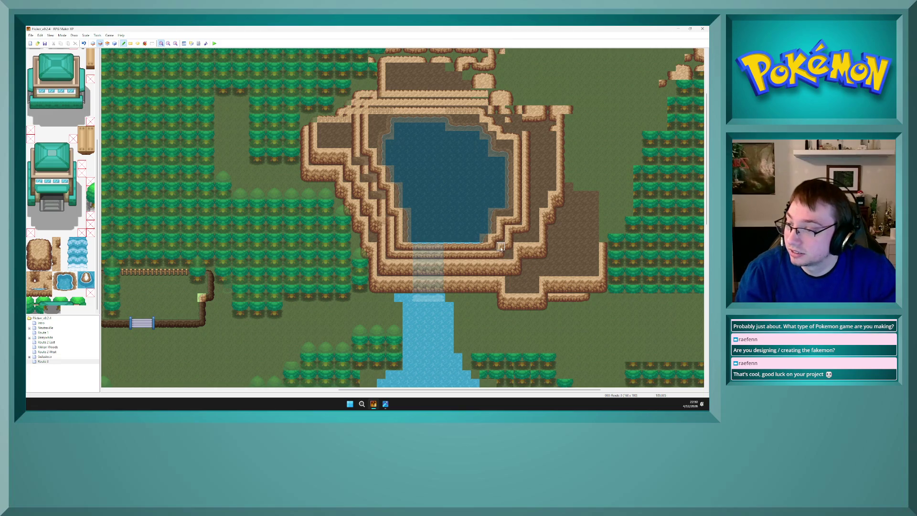
# Sample rock and ledge tiles, check the ledge with layer dimming toggled, and return to layer 2
pyautogui.rightClick(501, 231)
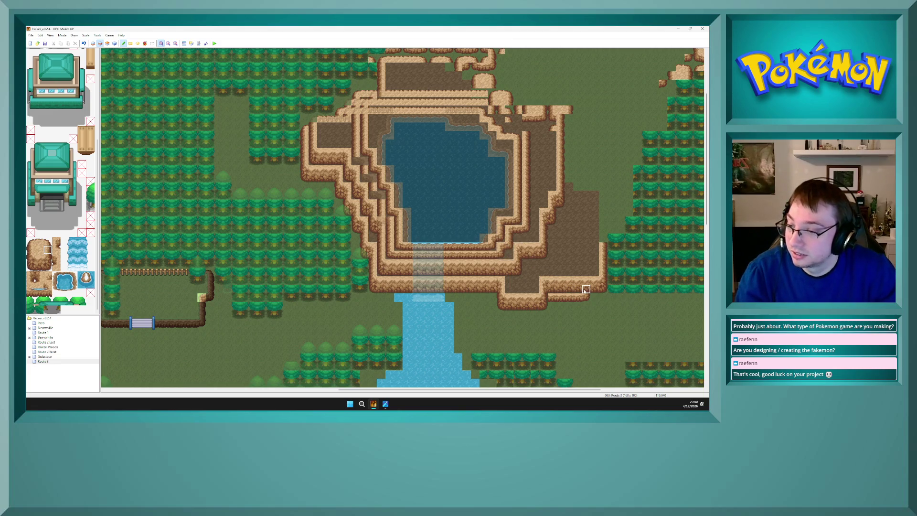
pyautogui.rightClick(592, 305)
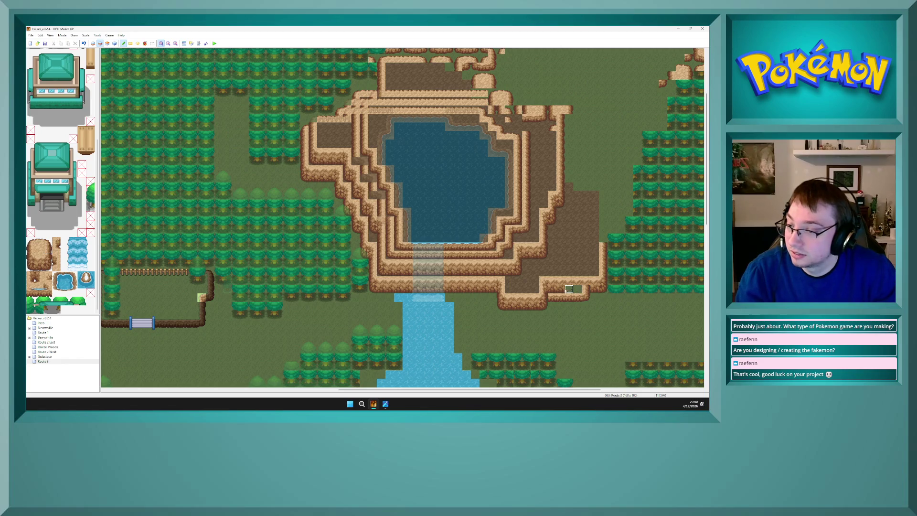
pyautogui.press('F4')
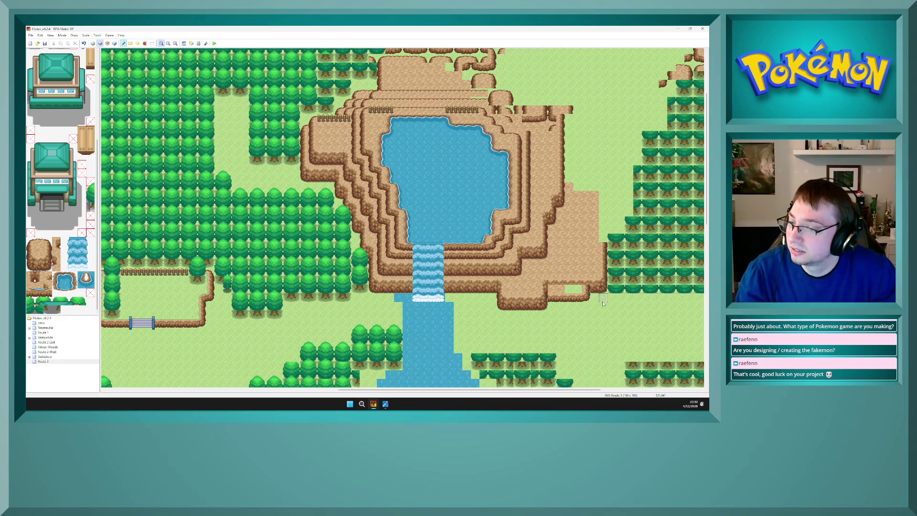
pyautogui.press('F4')
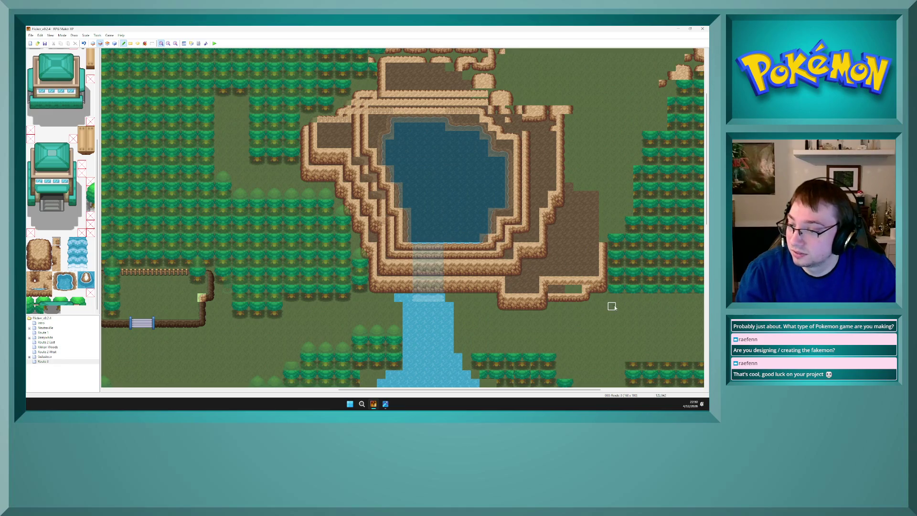
pyautogui.press('F4')
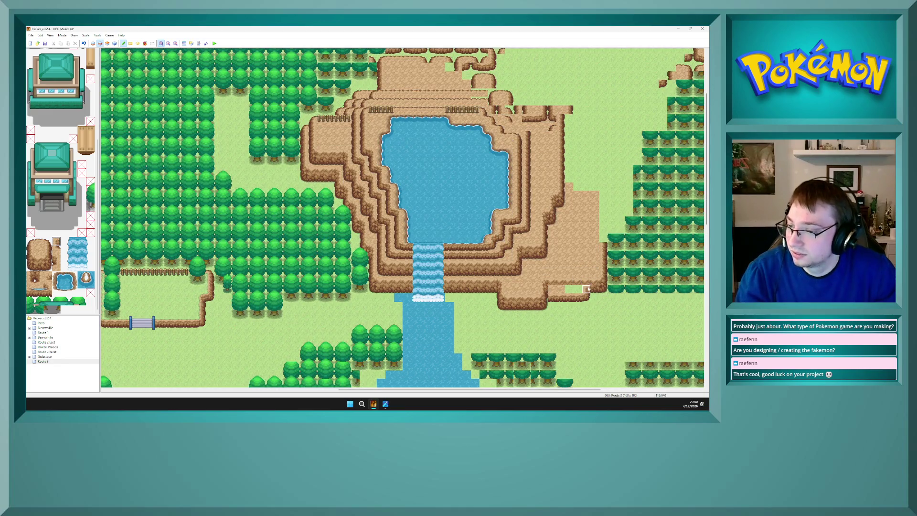
pyautogui.press('F4')
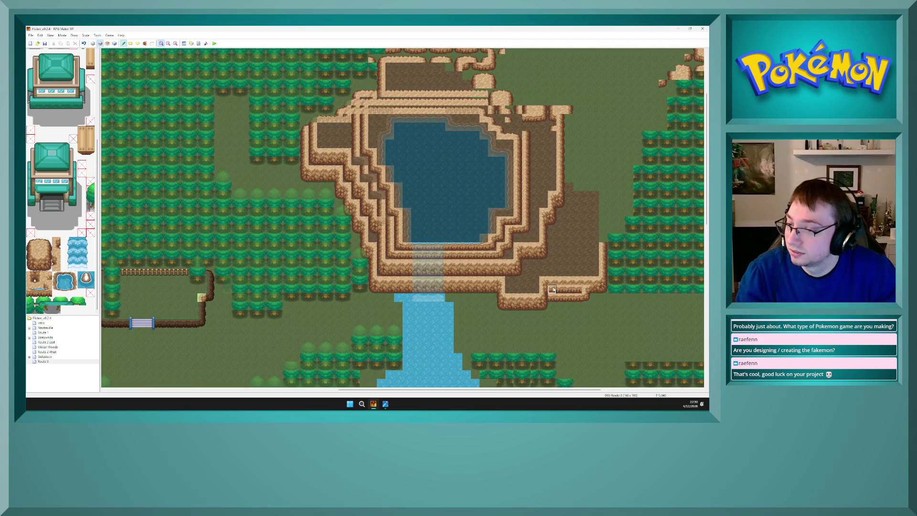
pyautogui.press('F4')
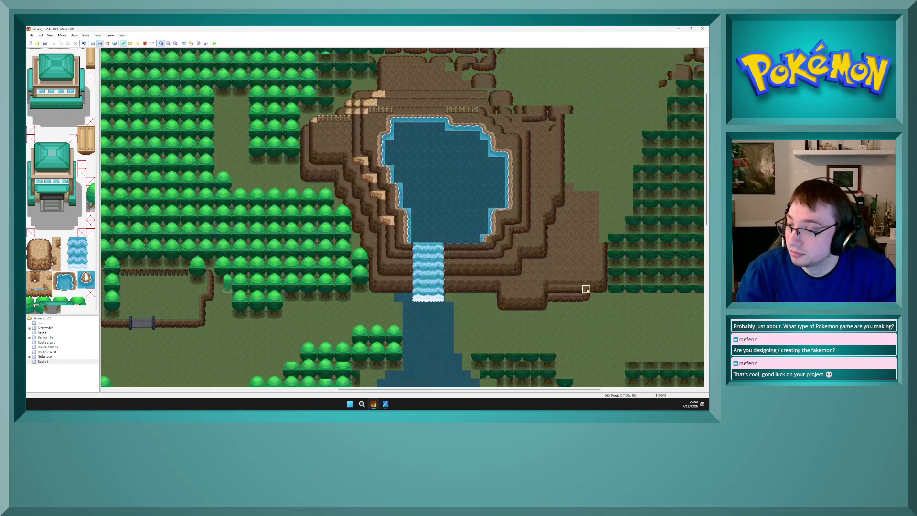
pyautogui.press('F4')
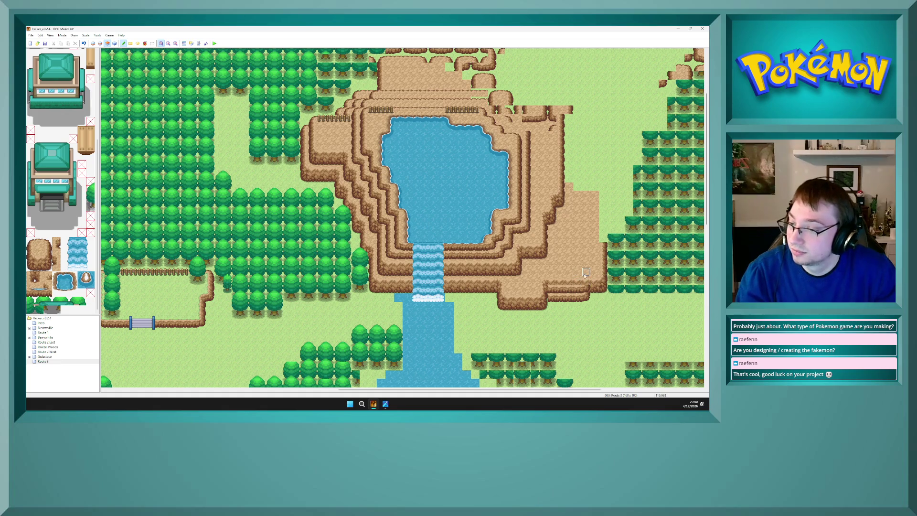
pyautogui.press('F4')
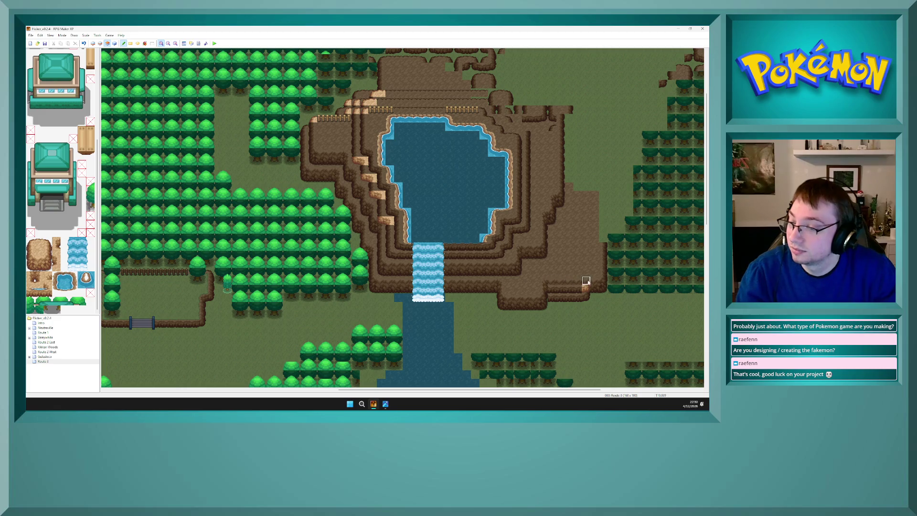
pyautogui.press('F6')
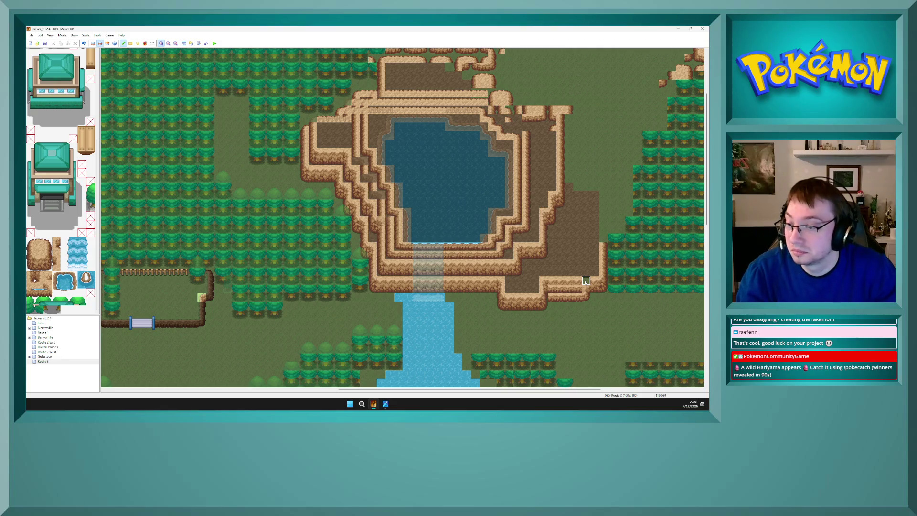
# On Layer 2, paint the southeast ledge row a few tiles leftward and check it with dimmed layers
pyautogui.moveTo(586, 281); pyautogui.dragTo(553, 281)
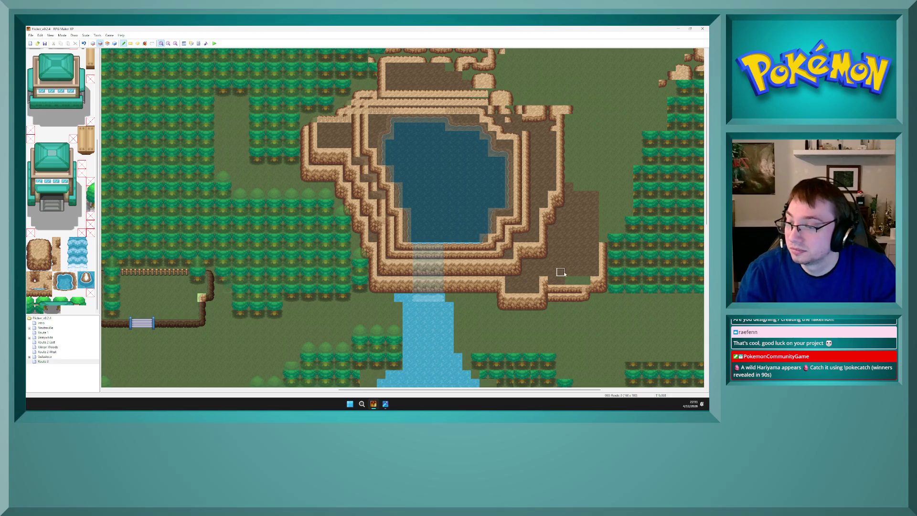
pyautogui.press('F4')
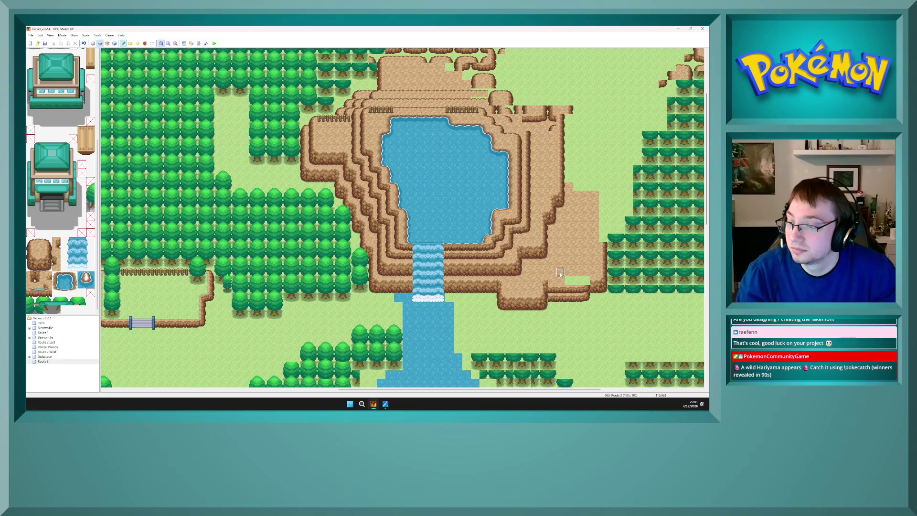
pyautogui.press('F4')
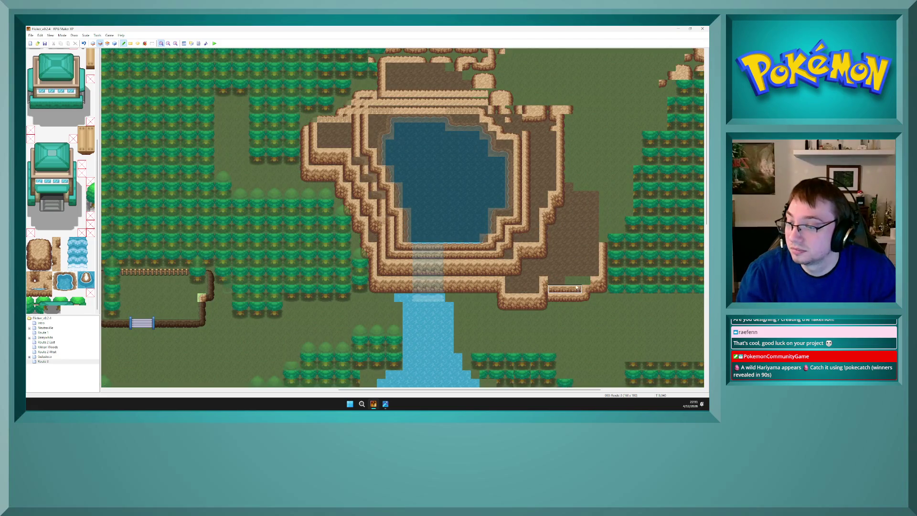
pyautogui.press('F4')
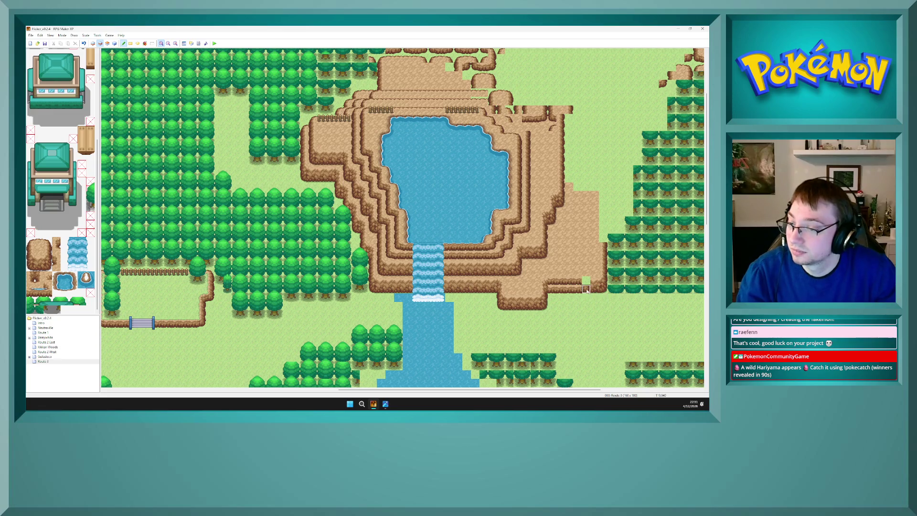
# Cycle through layers 1, 2 and 3 to review the extended ledge
pyautogui.press('F7')
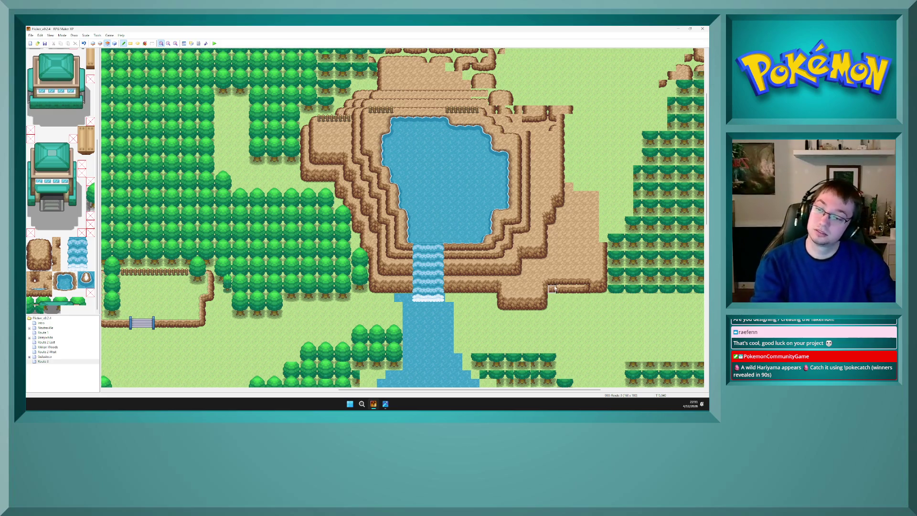
pyautogui.press('F8')
pyautogui.press('F6')
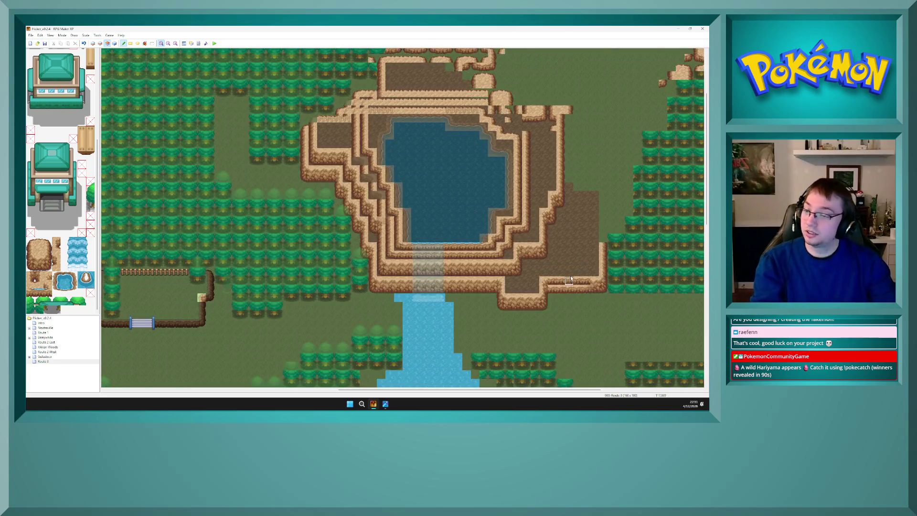
pyautogui.press('F5')
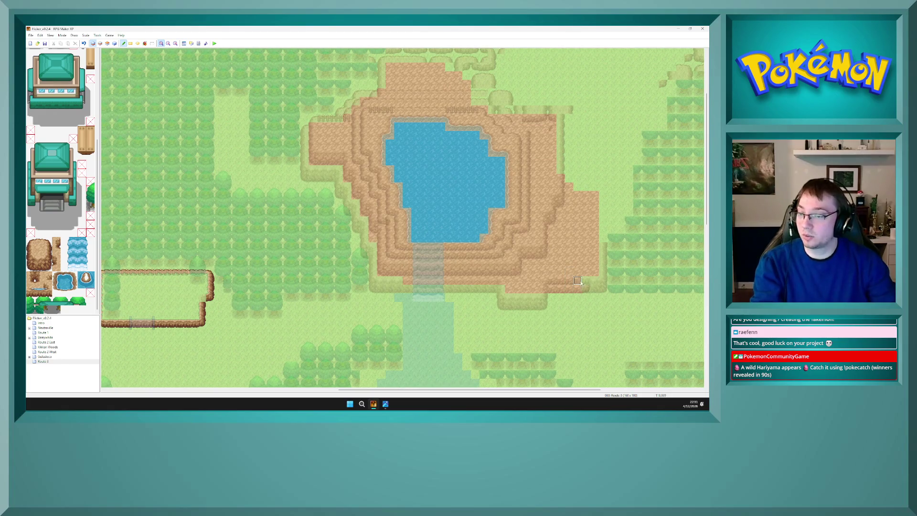
pyautogui.press('F7')
pyautogui.press('F7')
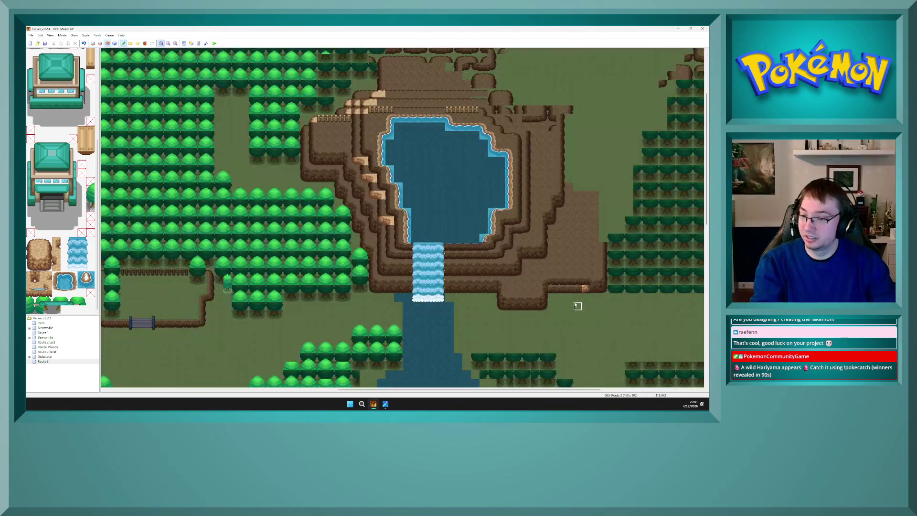
pyautogui.press('F6')
pyautogui.press('F8')
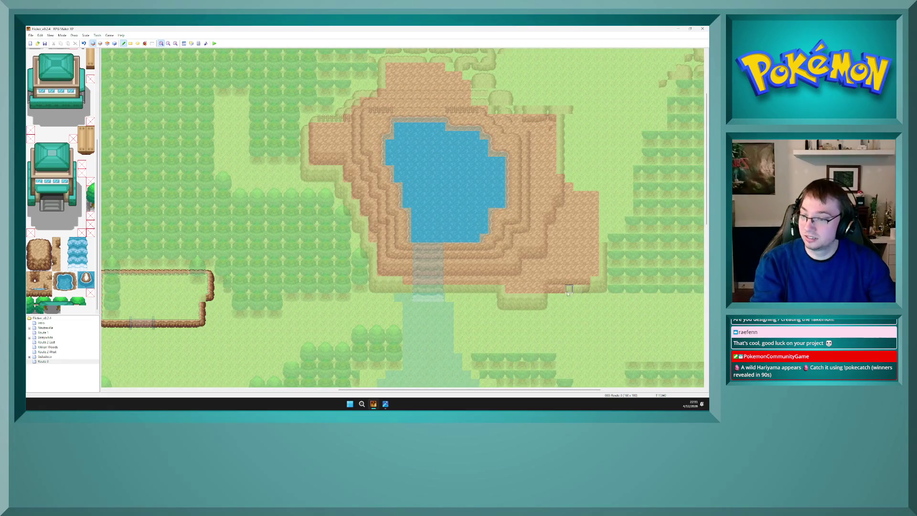
pyautogui.press('F7')
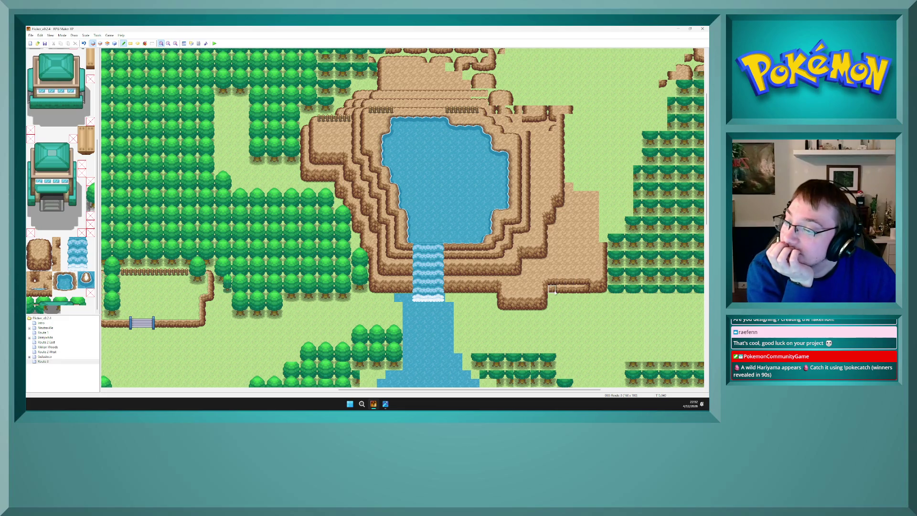
# Copy the six-tile ledge strip and stamp a one-tile-shorter copy on Layer 2 below the cliff corner
pyautogui.moveTo(552, 289); pyautogui.dragTo(586, 289)
pyautogui.press('F6')
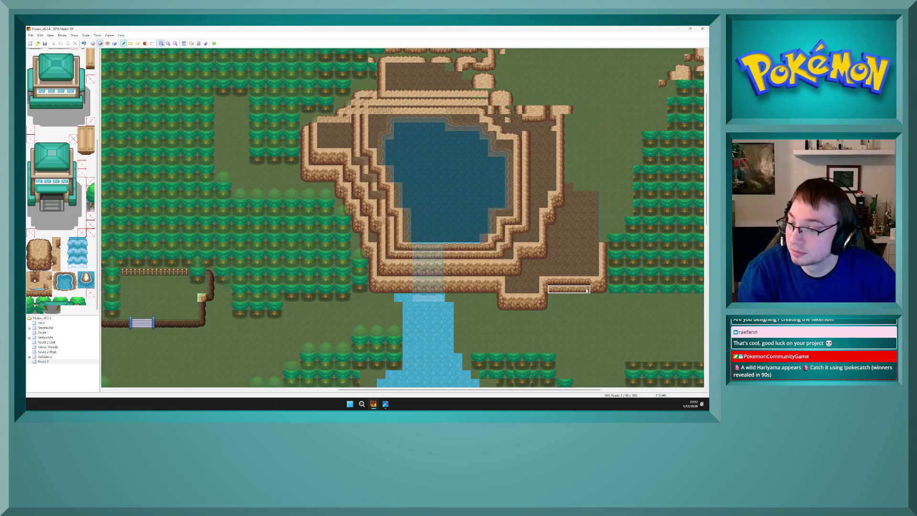
pyautogui.moveTo(586, 289); pyautogui.dragTo(559, 293)
pyautogui.click(553, 297)
pyautogui.press('F8')
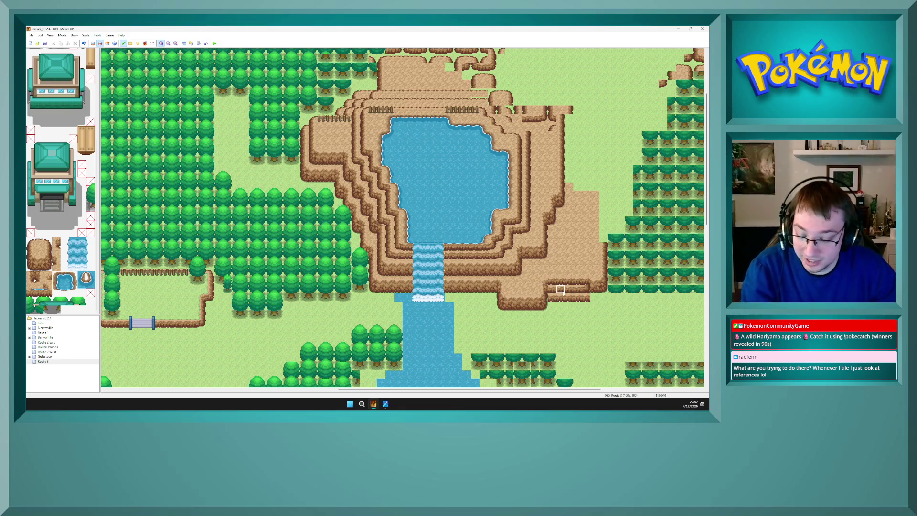
# With other layers dimmed, repaint the original ledge row leftward as plain ground
pyautogui.press('F4')
pyautogui.moveTo(594, 289); pyautogui.dragTo(552, 290)
pyautogui.press('F8')
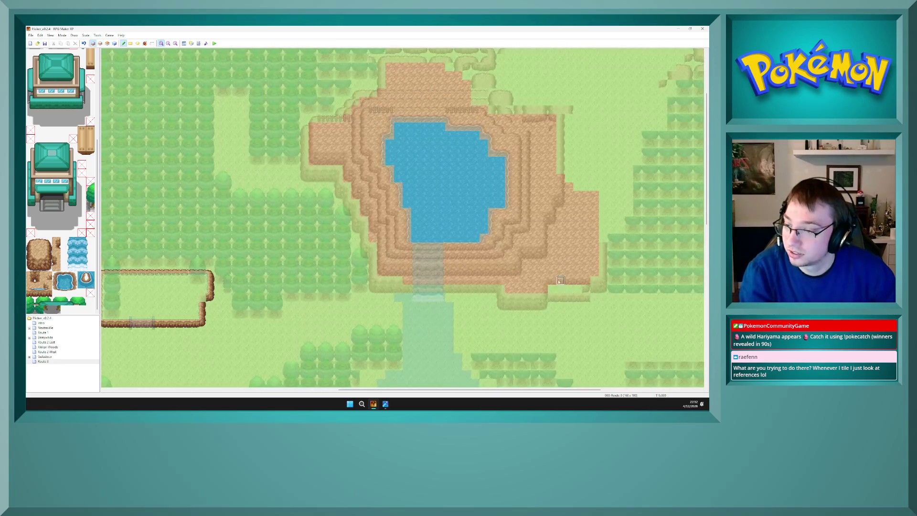
pyautogui.press('F5')
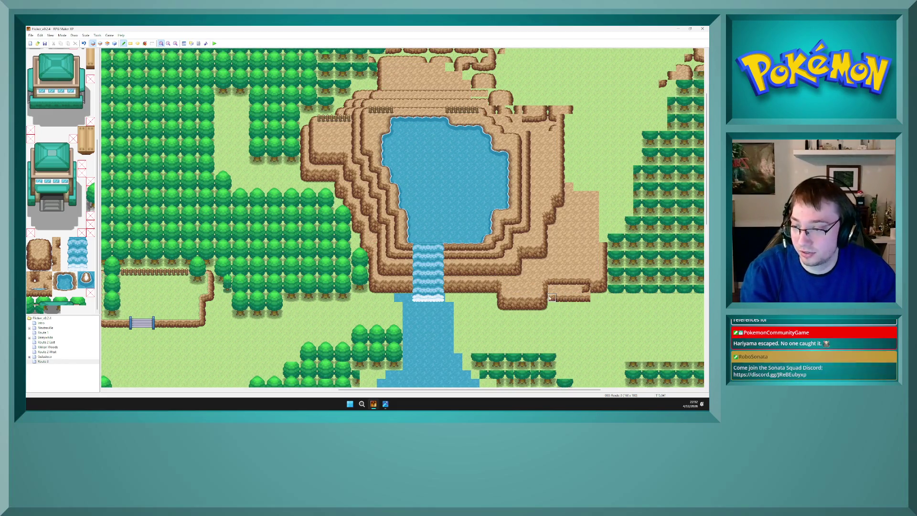
# Flip between layers 1, 2 and 3 and full-brightness view to check the rebuilt ledge
pyautogui.press('F8')
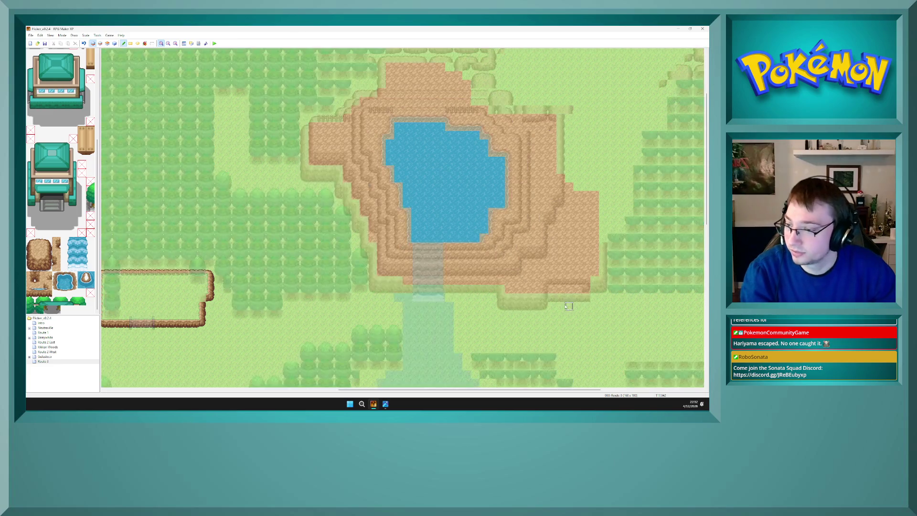
pyautogui.press('F6')
pyautogui.press('F7')
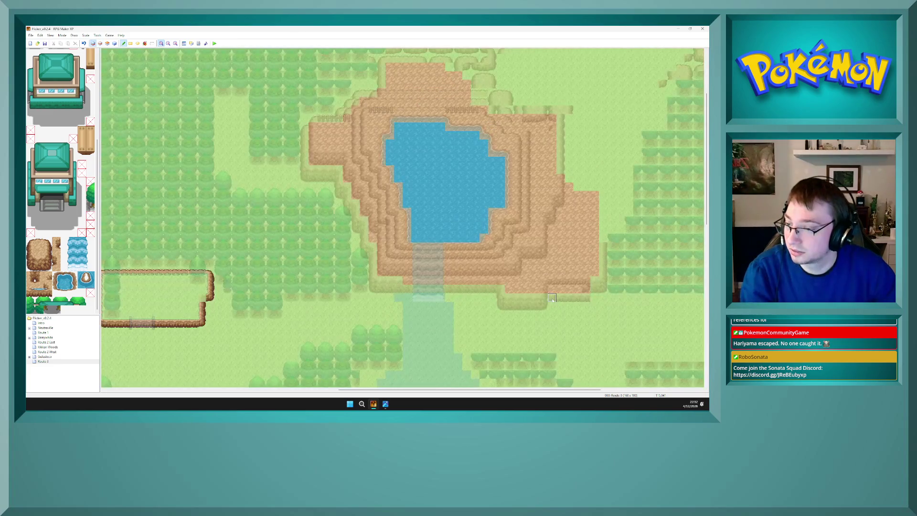
pyautogui.press('F6')
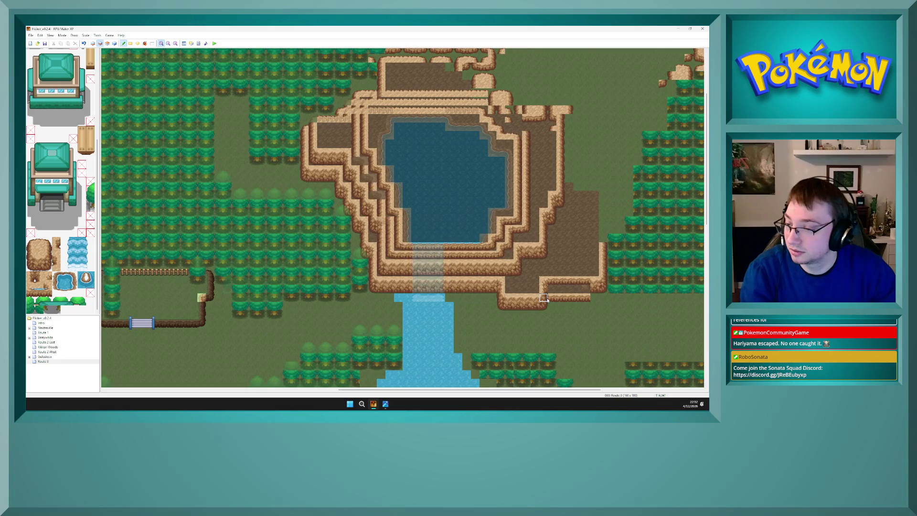
pyautogui.press('F5')
pyautogui.press('F6')
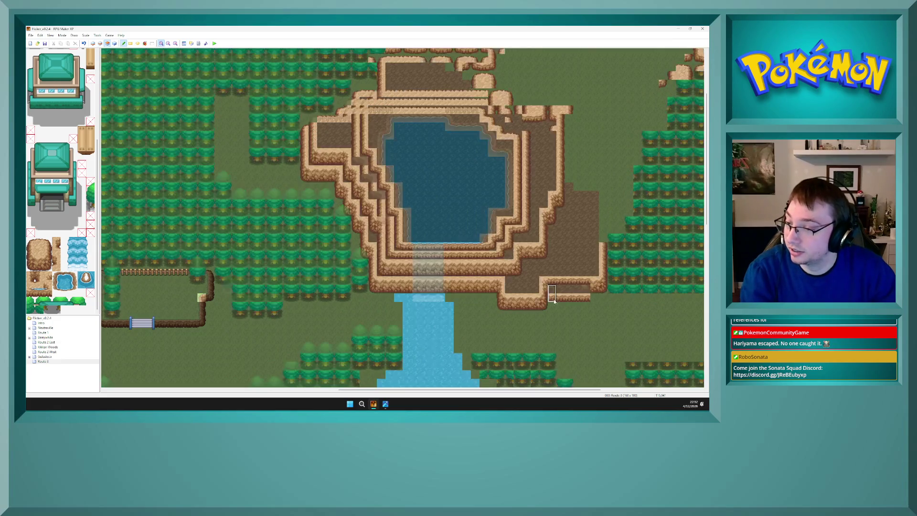
pyautogui.press('F8')
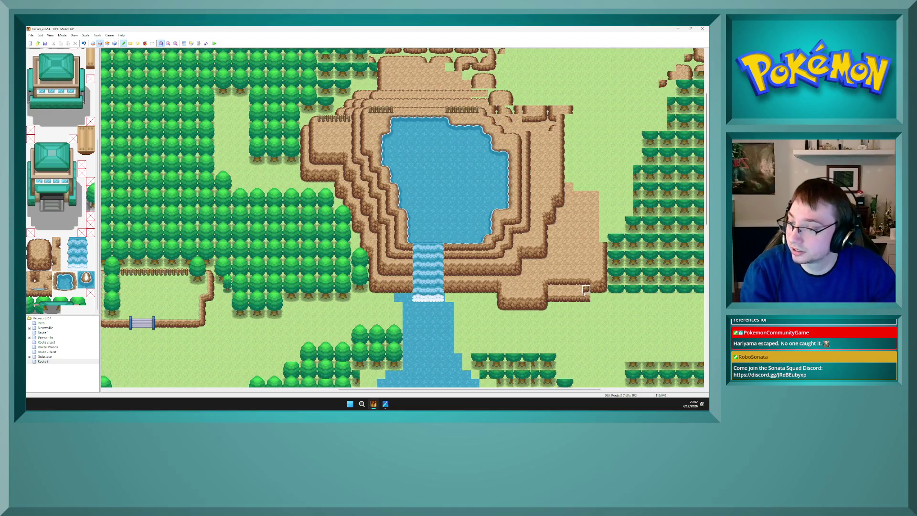
pyautogui.press('F7')
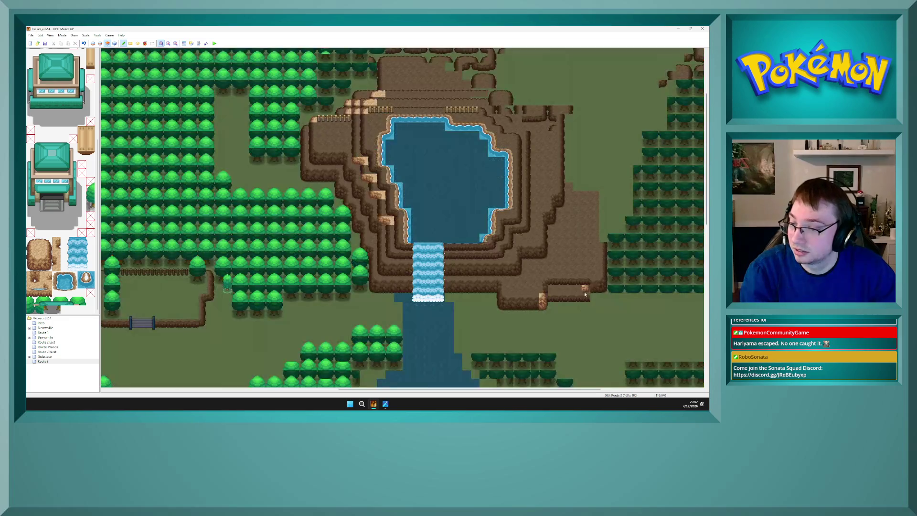
pyautogui.press('F4')
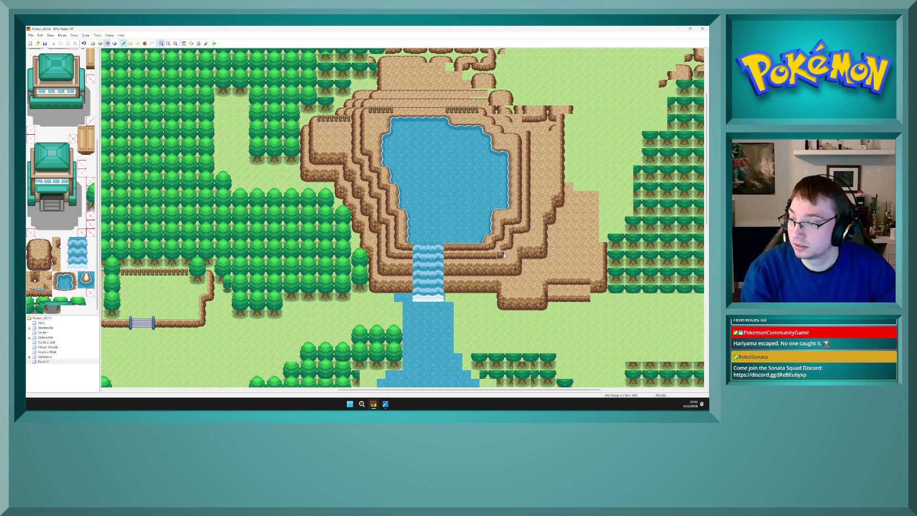
pyautogui.press('F6')
pyautogui.press('F6')
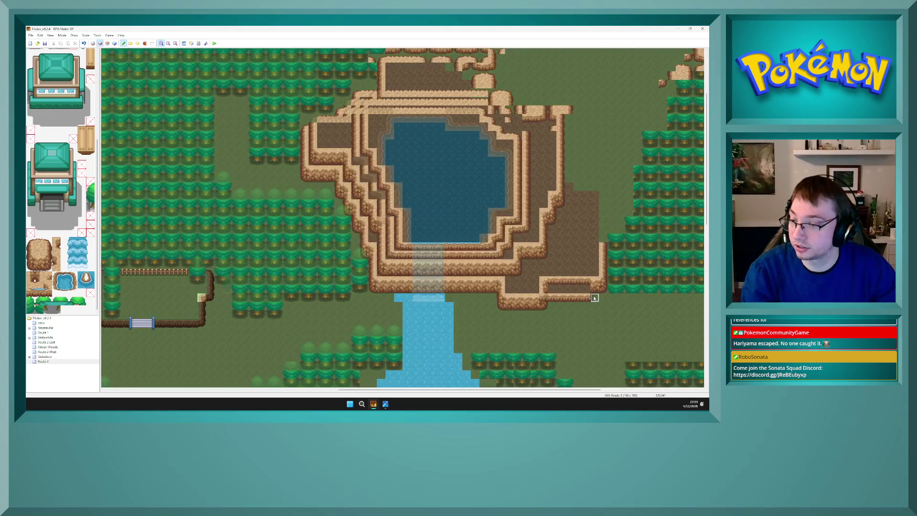
pyautogui.press('F7')
pyautogui.press('F6')
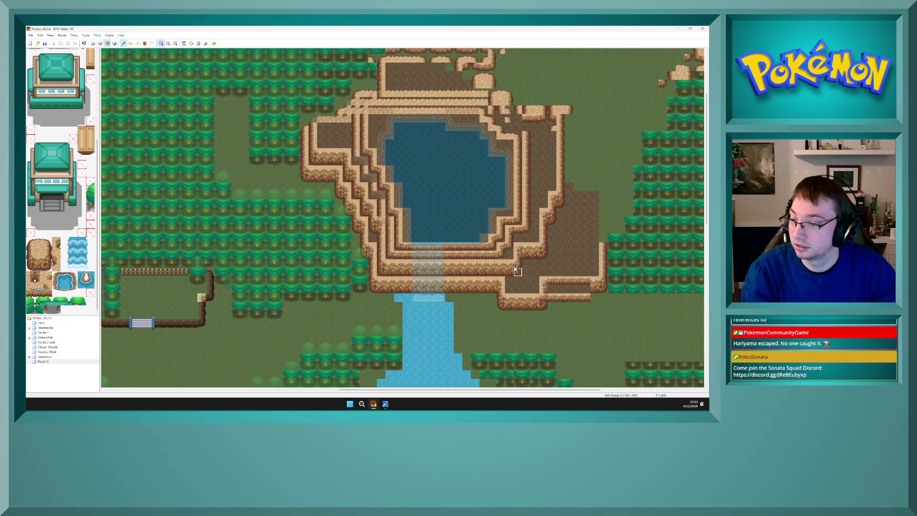
pyautogui.press('F5')
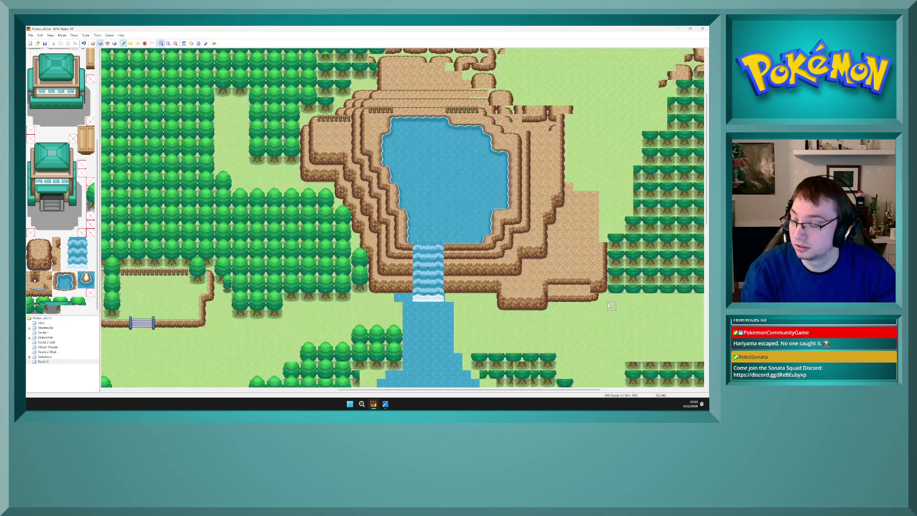
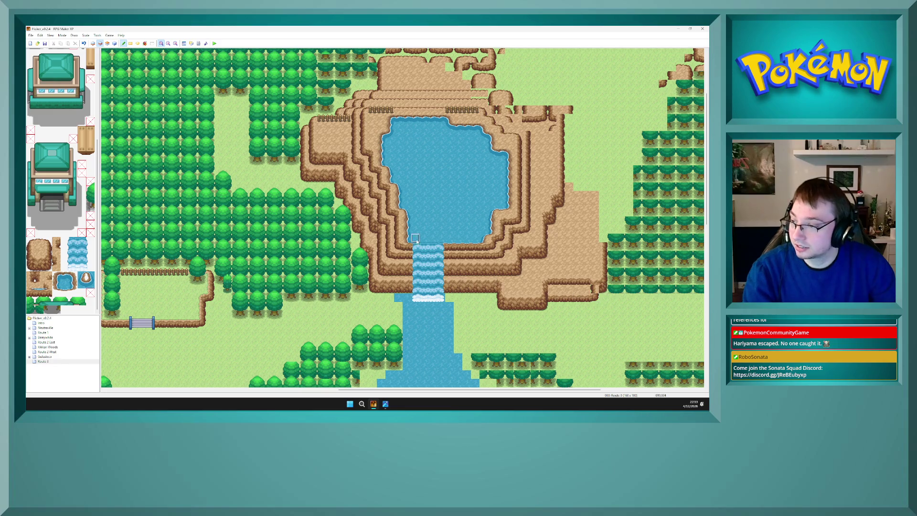
# Pick the rounded cliff corner tile and paint it on the ledge's lower-right end
pyautogui.rightClick(526, 204)
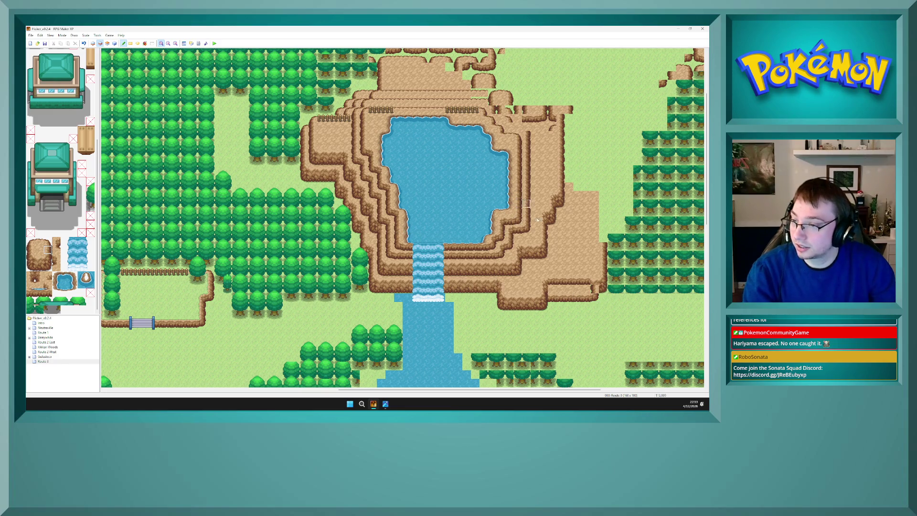
pyautogui.rightClick(586, 280)
pyautogui.click(594, 281)
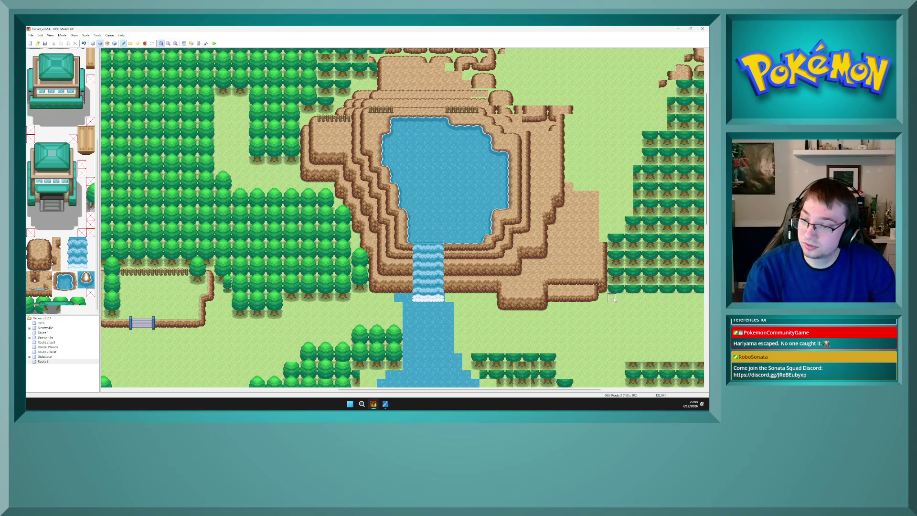
# Toggle Dim Other Layers and switch layers to inspect the new rounded corner
pyautogui.press('F4')
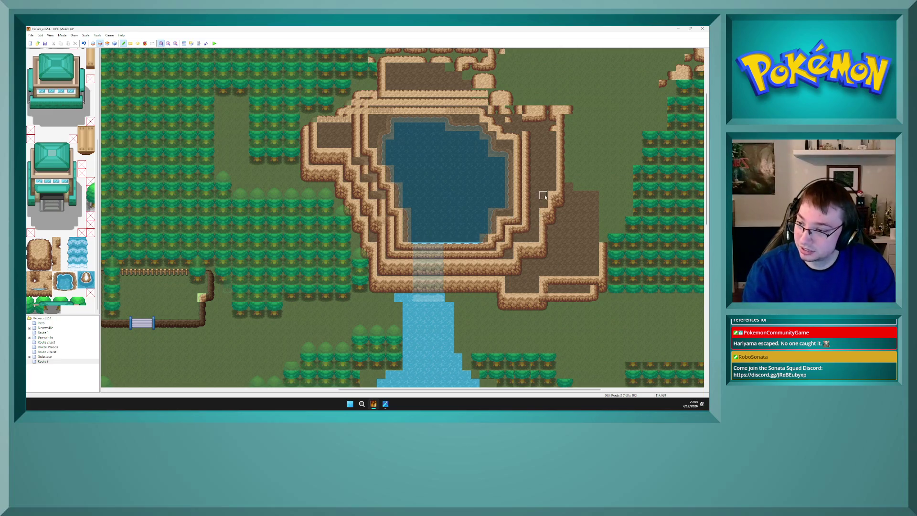
pyautogui.rightClick(499, 222)
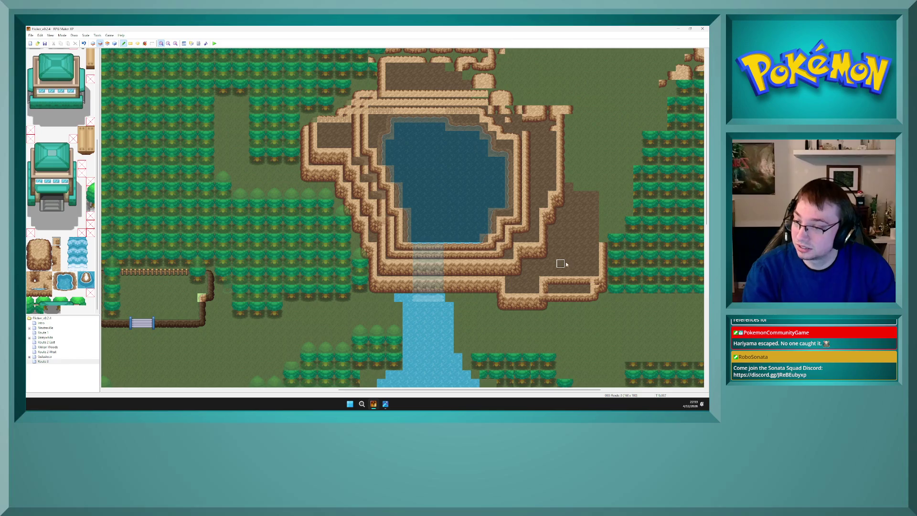
pyautogui.press('F4')
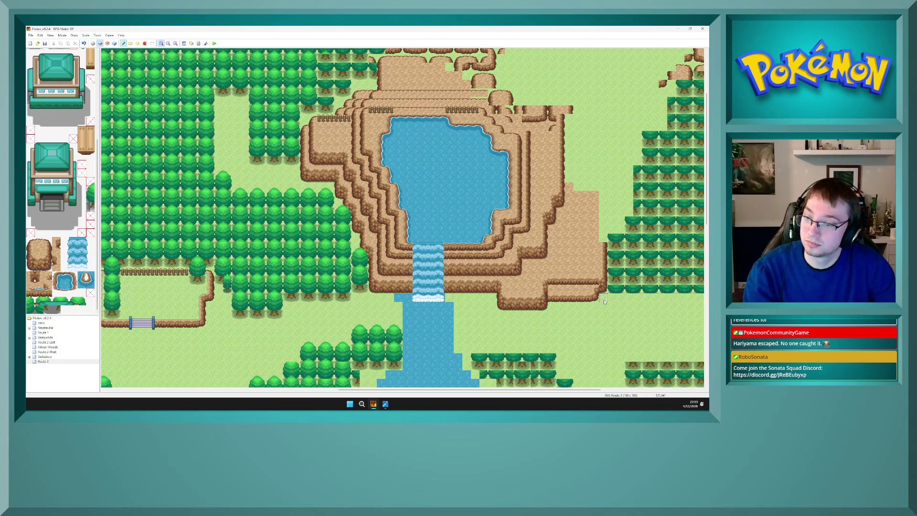
pyautogui.press('F4')
pyautogui.press('F5')
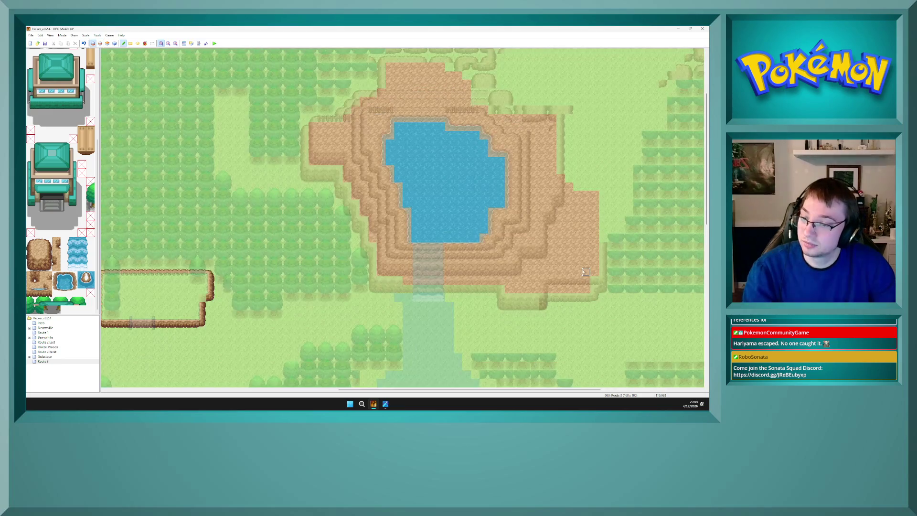
pyautogui.press('F4')
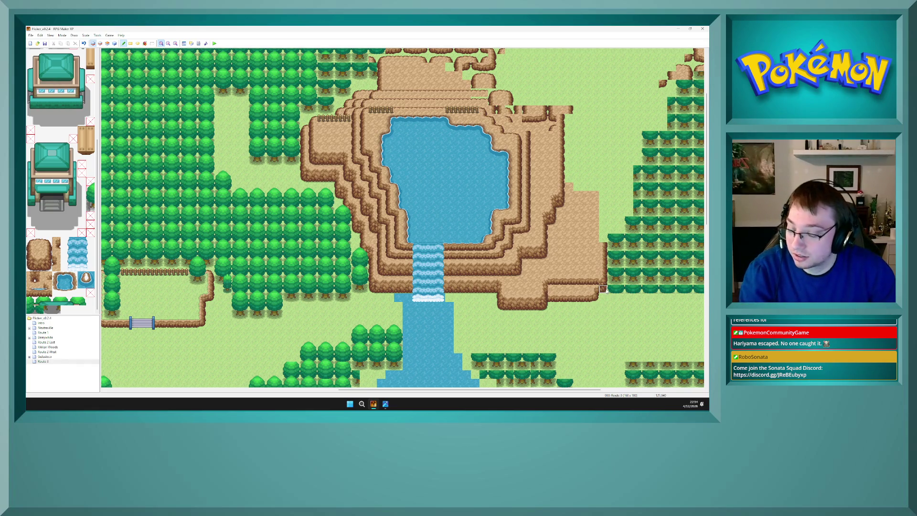
# Flip between layers 1, 2 and 3 to inspect the cliff, ending on Layer 2
pyautogui.press('F7')
pyautogui.press('F6')
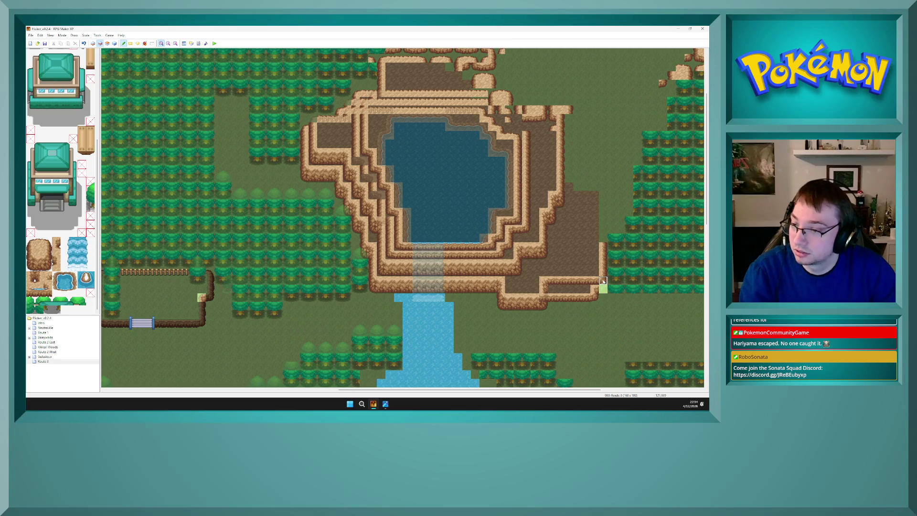
pyautogui.press('F5')
pyautogui.press('F7')
pyautogui.press('F6')
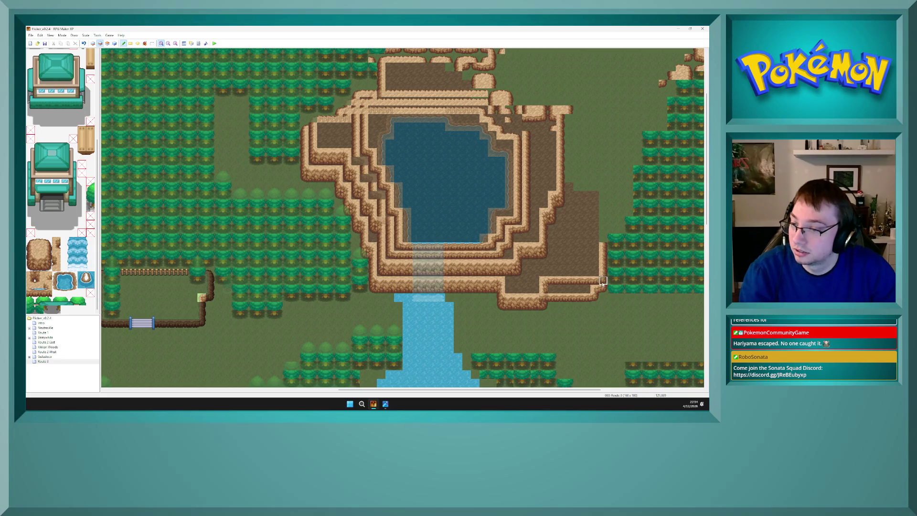
pyautogui.press('F7')
pyautogui.press('F6')
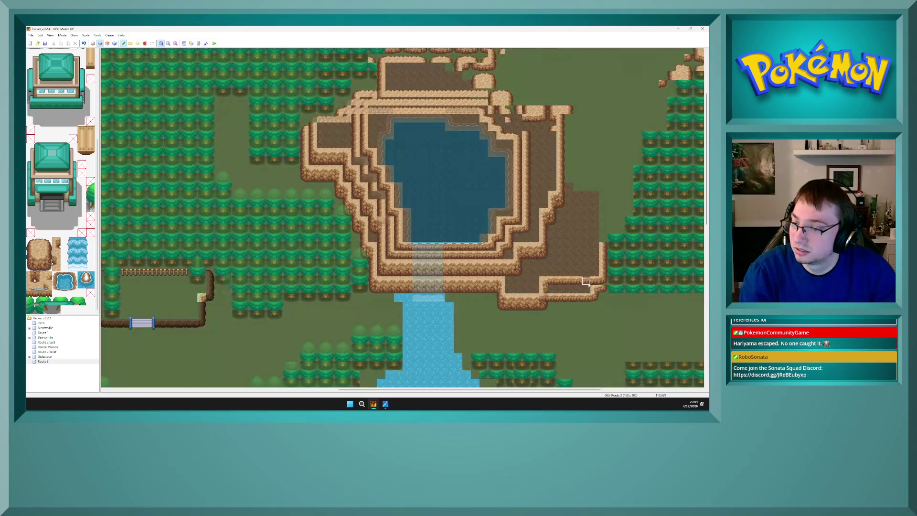
pyautogui.press('F5')
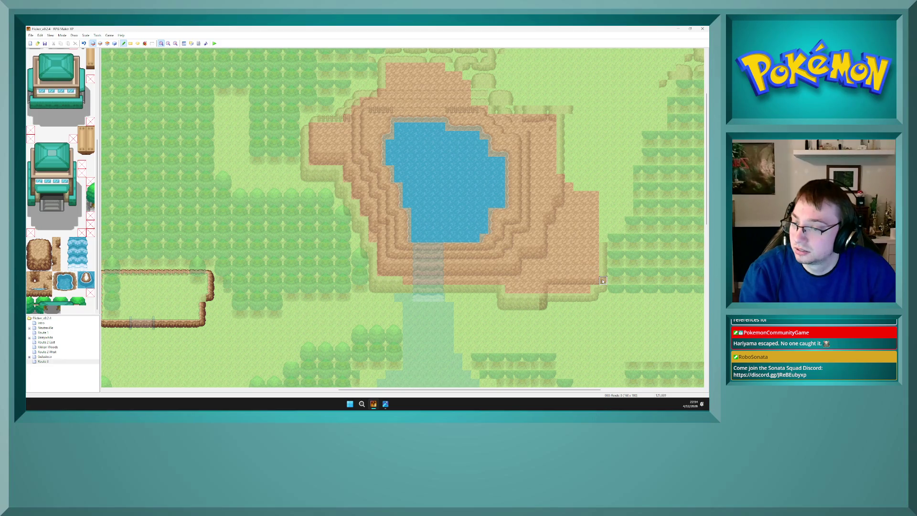
pyautogui.press('F7')
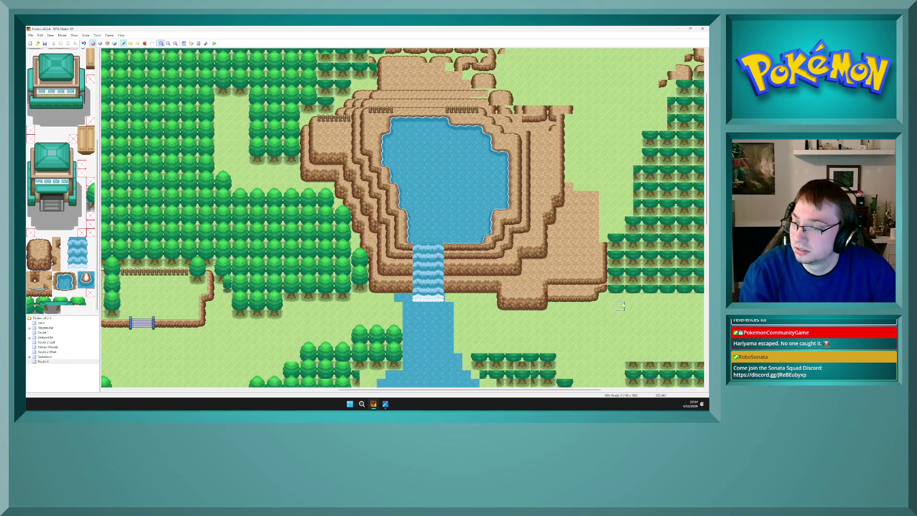
pyautogui.press('F5')
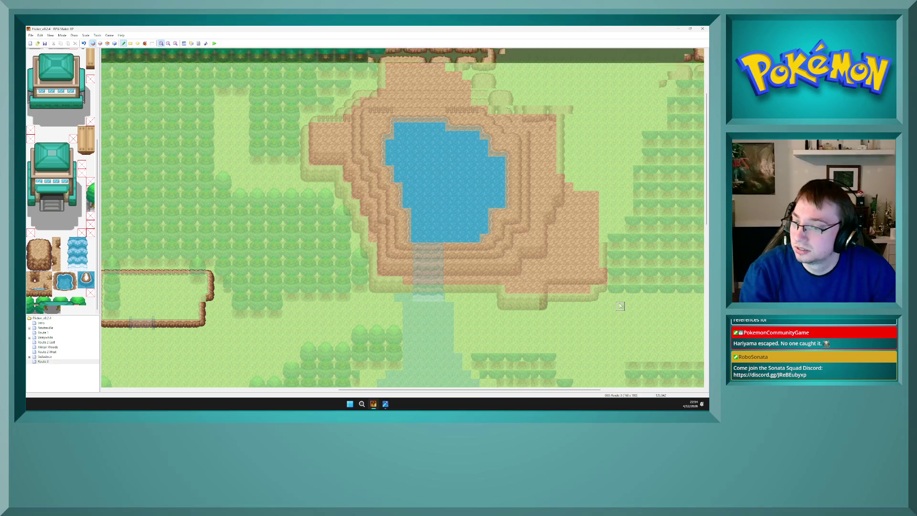
pyautogui.press('F7')
pyautogui.press('F6')
pyautogui.press('F5')
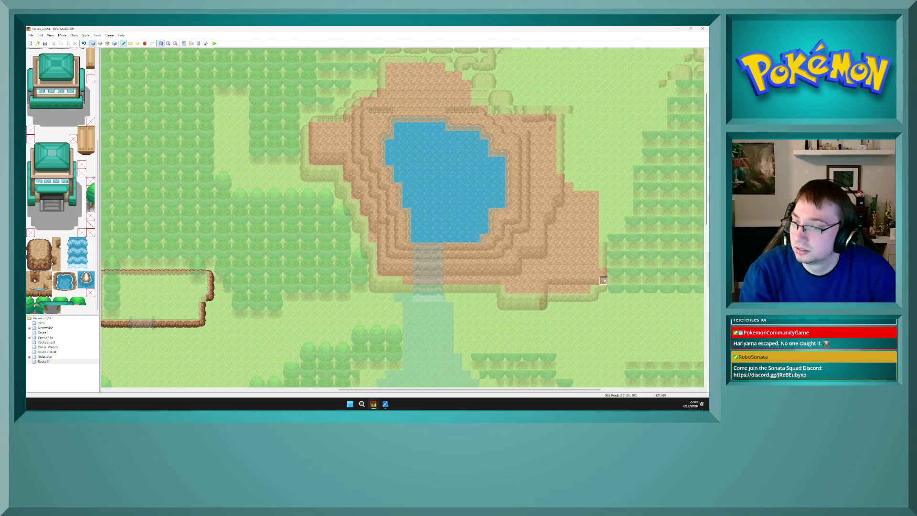
pyautogui.press('F7')
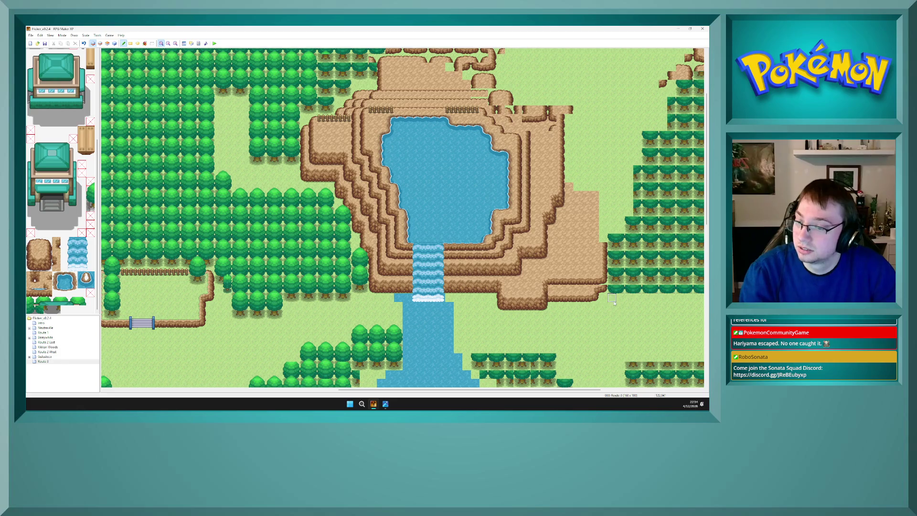
pyautogui.press('F5')
pyautogui.press('F6')
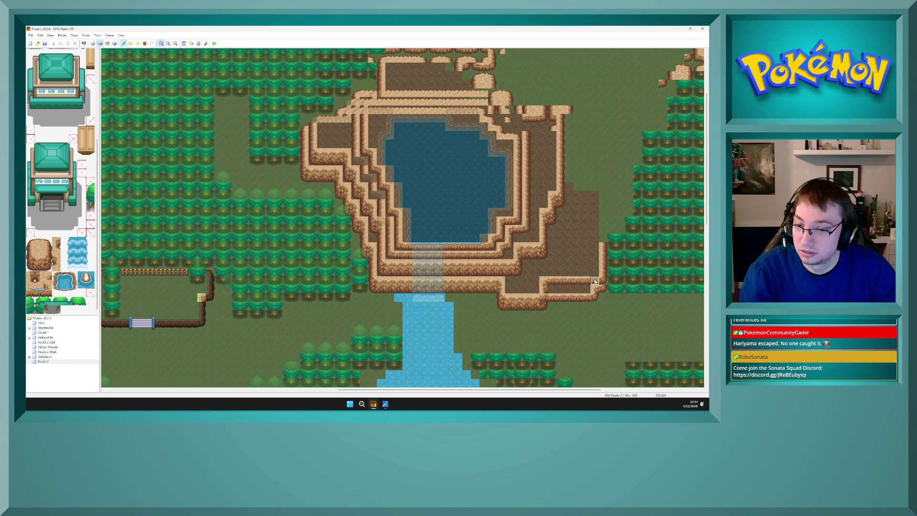
# Repaint the cliff's right edge one column left and extend it down to the grass
pyautogui.click(594, 270)
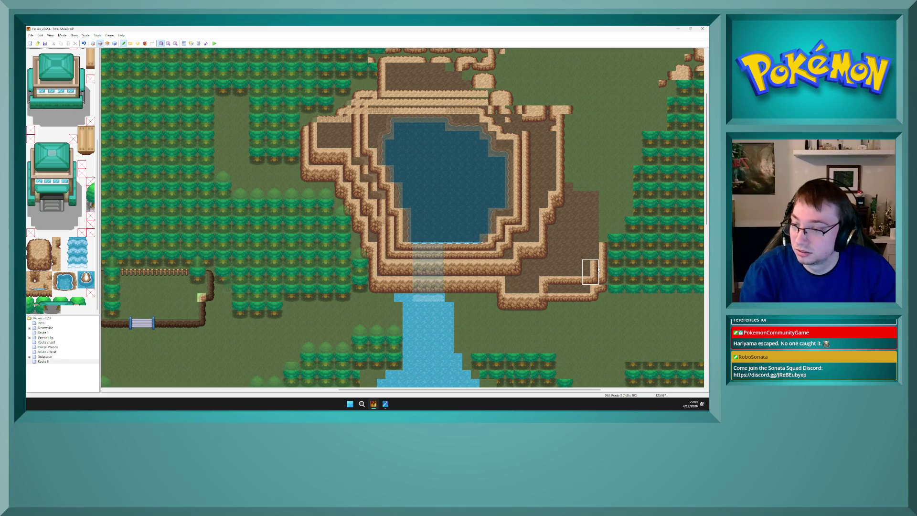
pyautogui.moveTo(603, 262); pyautogui.dragTo(604, 284)
pyautogui.rightClick(603, 258)
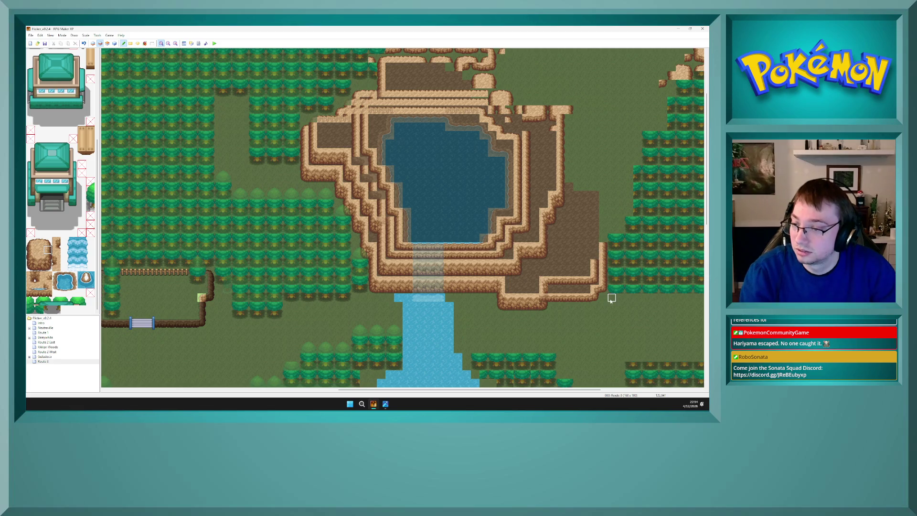
pyautogui.press('F5')
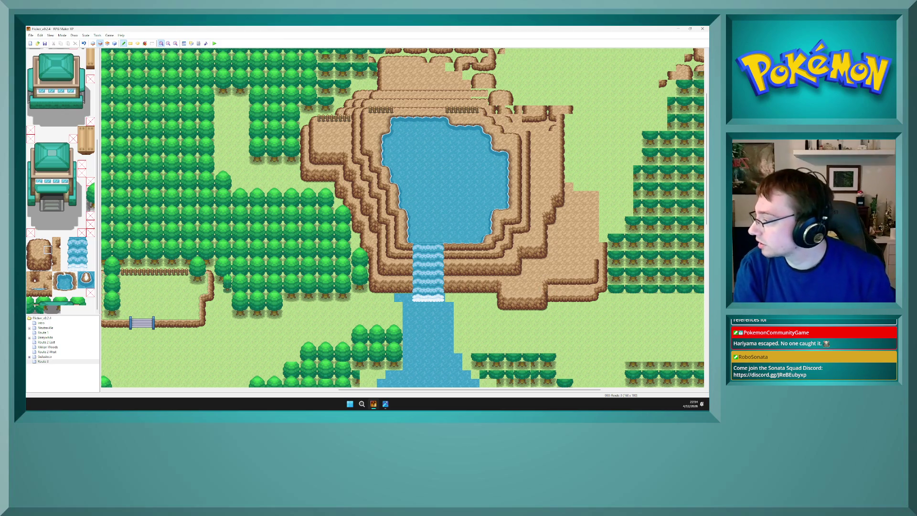
# Choose the cliff-edge tile and paint a column of it down the ridge's right side
pyautogui.click(47, 276)
pyautogui.click(57, 242)
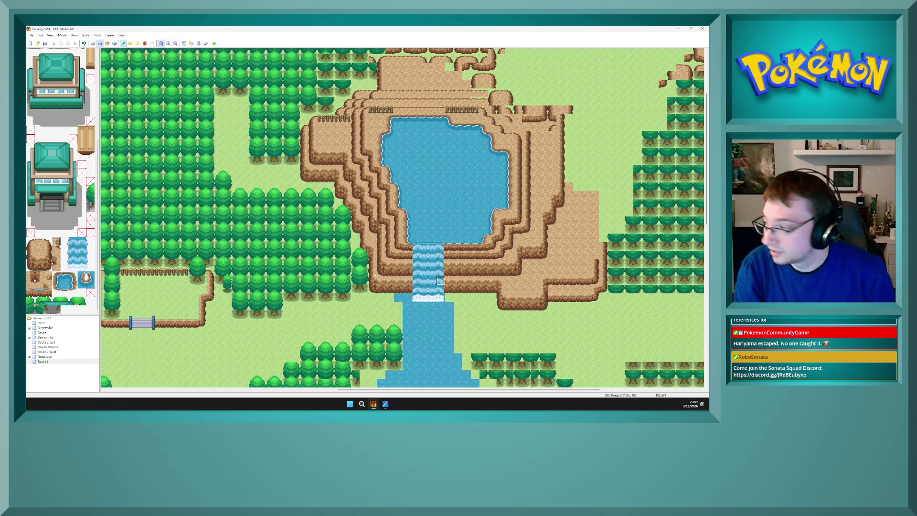
pyautogui.click(47, 250)
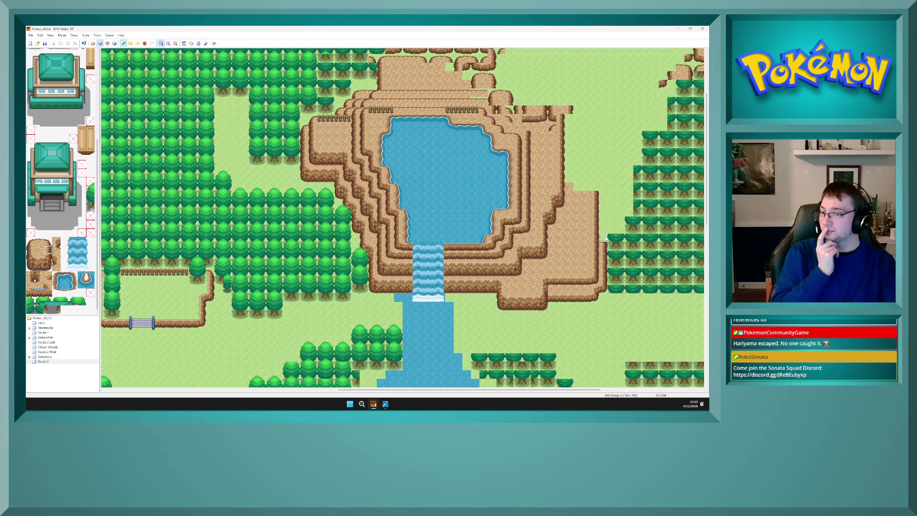
pyautogui.moveTo(604, 238)
pyautogui.mouseDown()
pyautogui.moveTo(595, 213)
pyautogui.moveTo(603, 195)
pyautogui.moveTo(604, 213)
pyautogui.mouseUp()
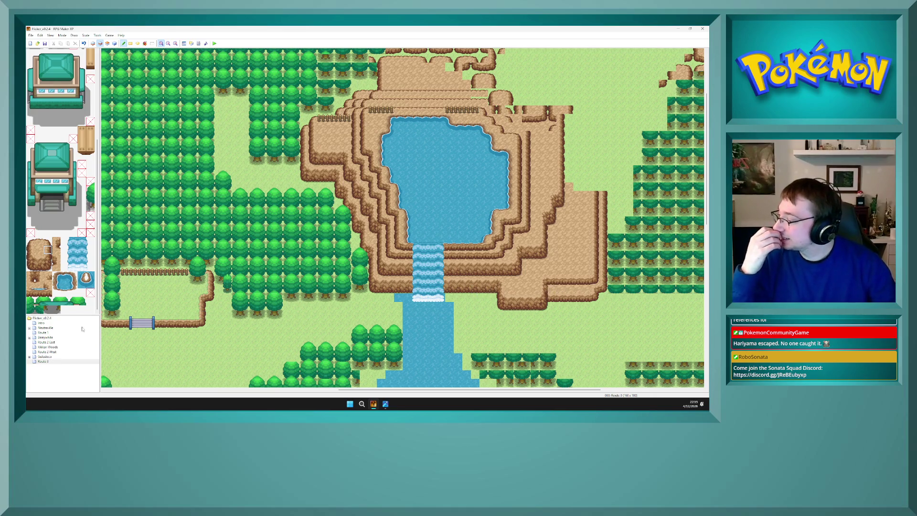
# Check the Intro map's starting S event, then launch a playtest and confirm the save prompt
pyautogui.click(55, 323)
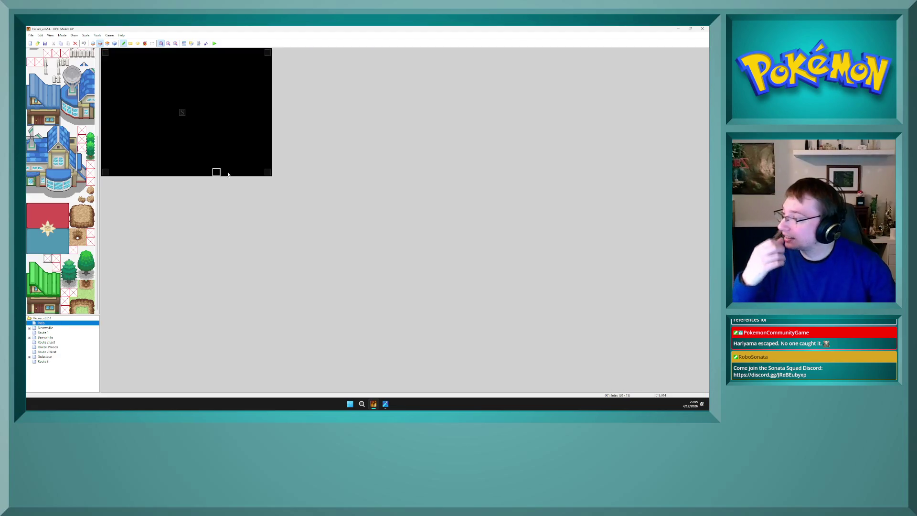
pyautogui.press('F8')
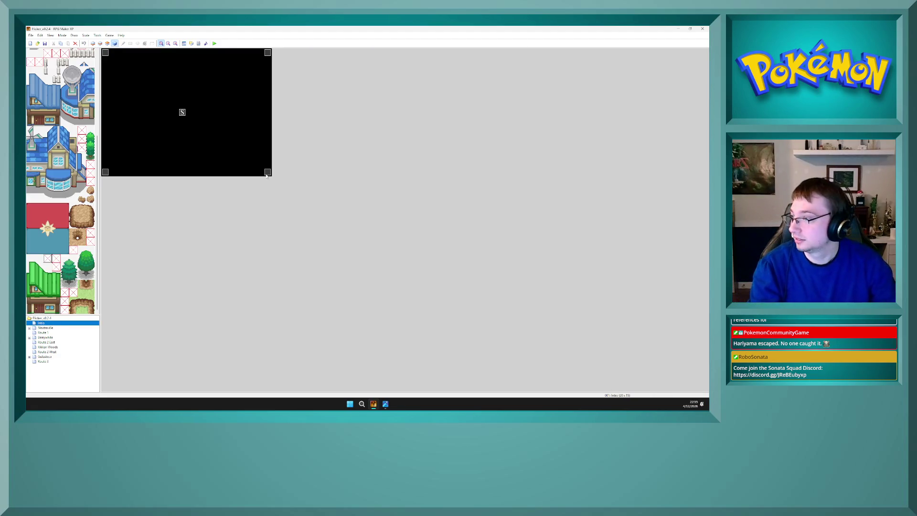
pyautogui.doubleClick(182, 112)
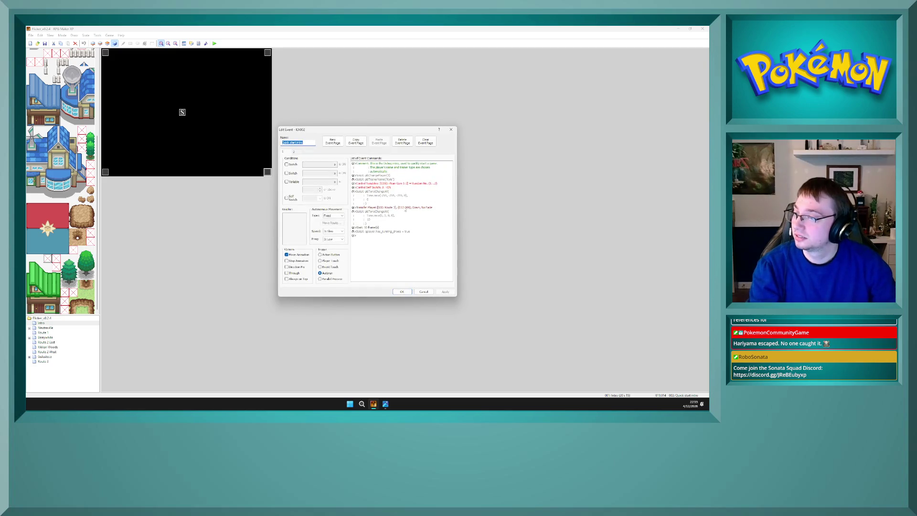
pyautogui.click(401, 294)
pyautogui.click(214, 43)
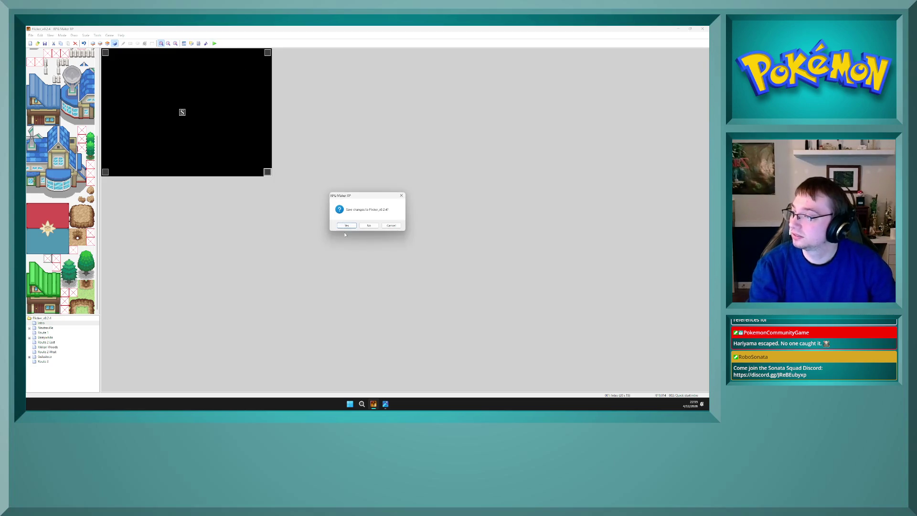
pyautogui.click(346, 224)
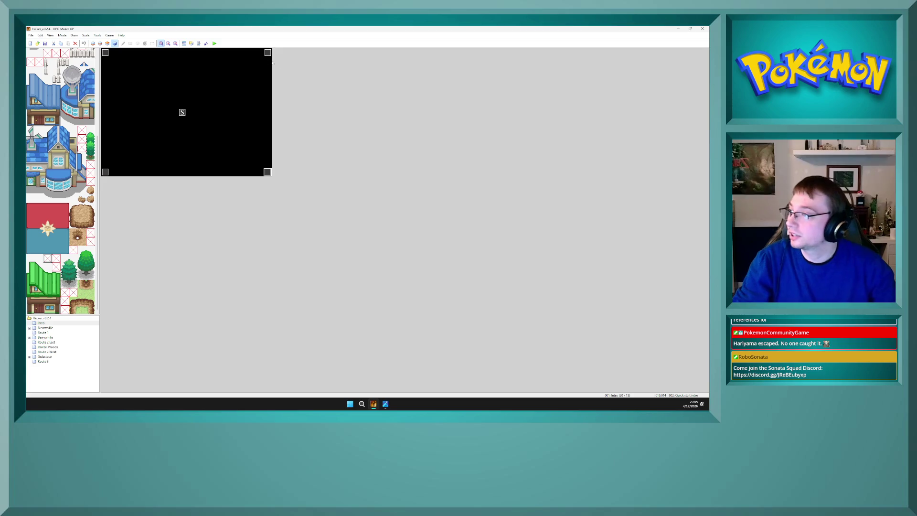
# Start a new game and walk the player south through the forest
pyautogui.click(214, 43)
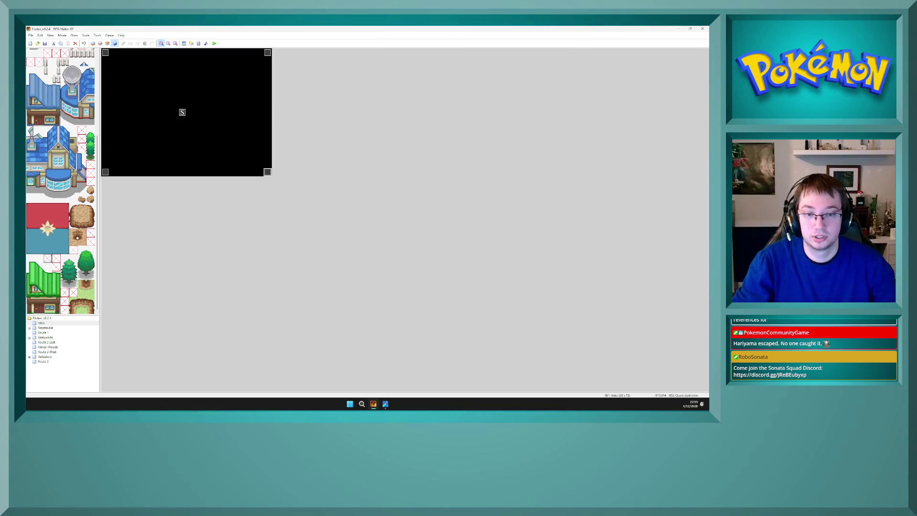
pyautogui.click(216, 44)
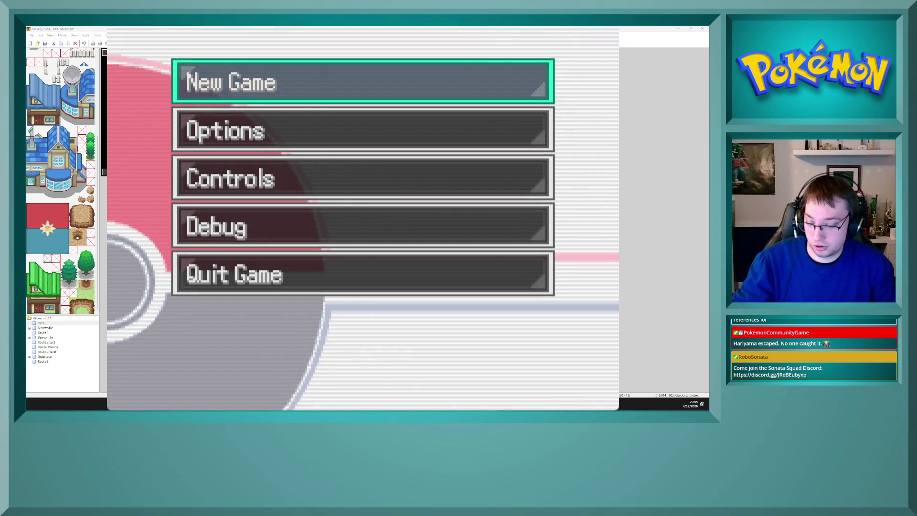
pyautogui.press('Return')
pyautogui.press('Down')
pyautogui.press('Down')
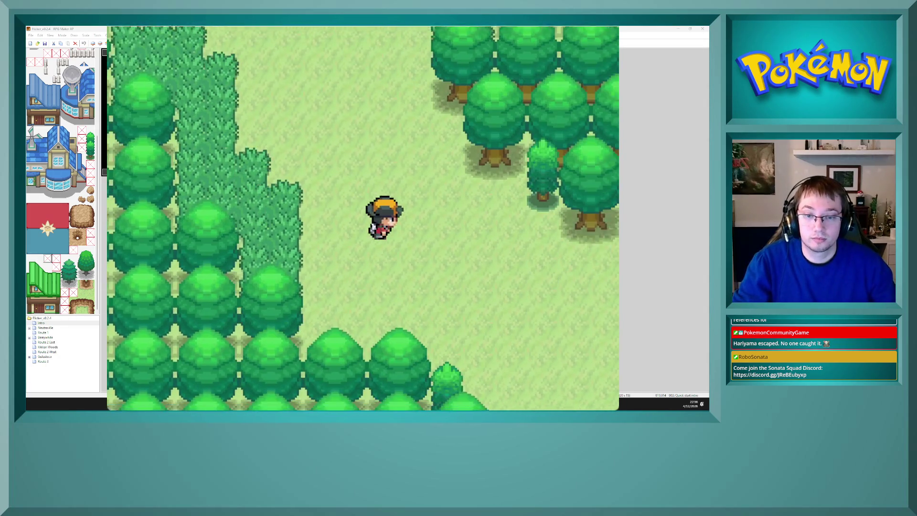
pyautogui.press('Down')
pyautogui.press('Down')
pyautogui.press('Down')
pyautogui.press('Right')
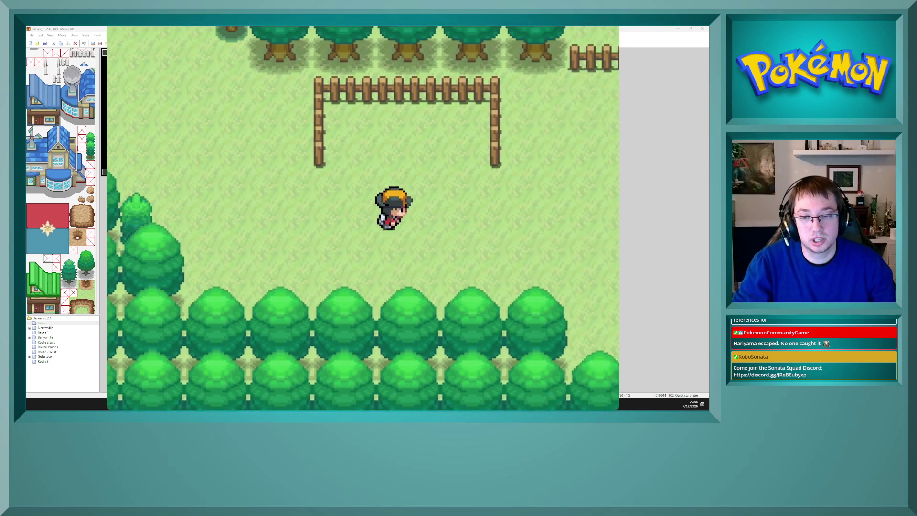
pyautogui.press('Right')
pyautogui.press('Right')
pyautogui.press('Down')
pyautogui.press('Down')
pyautogui.press('Down')
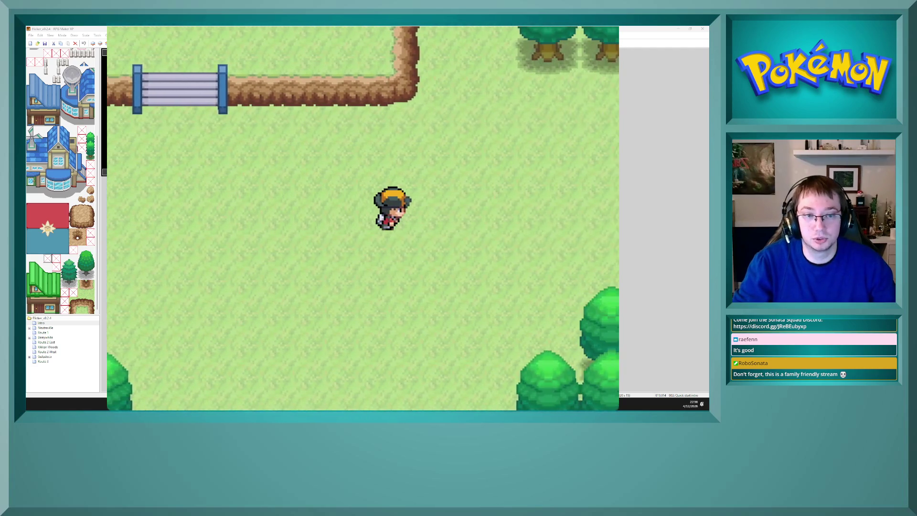
pyautogui.press('Down')
pyautogui.press('Down')
pyautogui.press('Down')
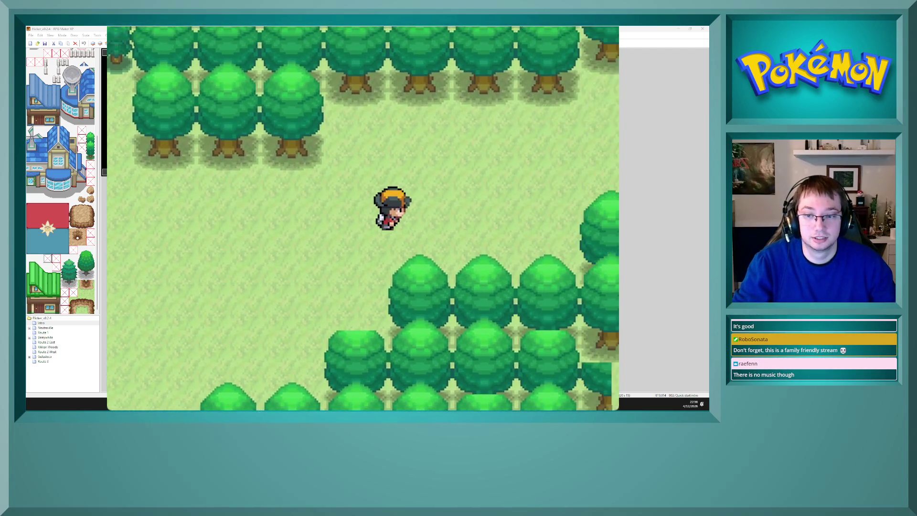
# Walk the player up beside the river below the waterfall, then close the playtest
pyautogui.press('Up')
pyautogui.press('Up')
pyautogui.press('Up')
pyautogui.press('Left')
pyautogui.press('Left')
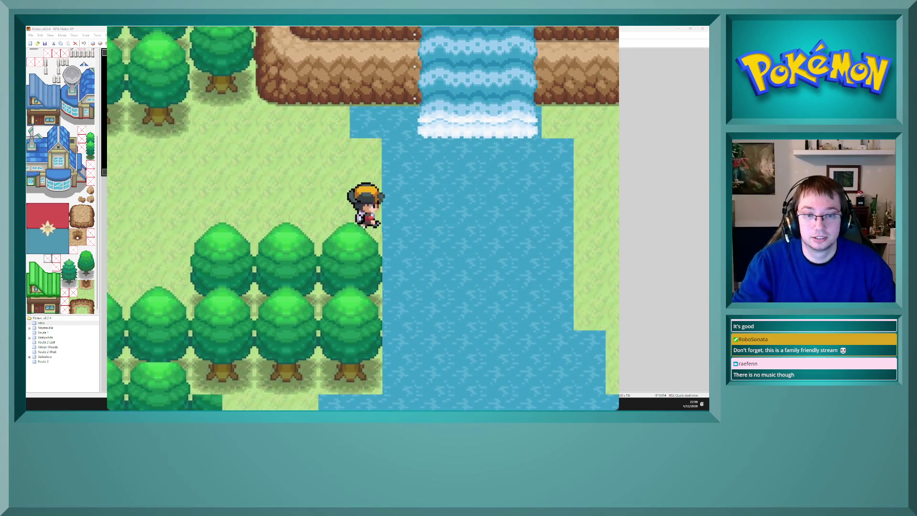
pyautogui.press('Left')
pyautogui.press('Up')
pyautogui.press('Down')
pyautogui.press('Down')
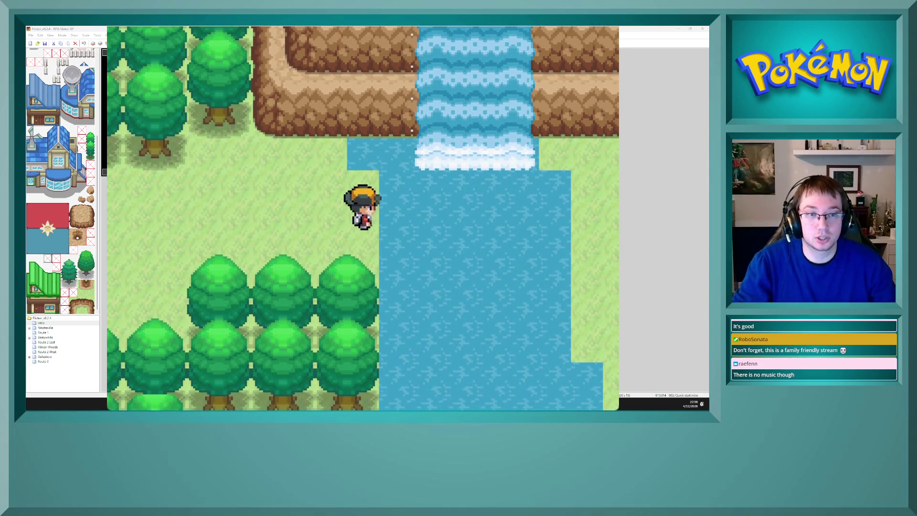
pyautogui.hotkey('alt', 'F4')
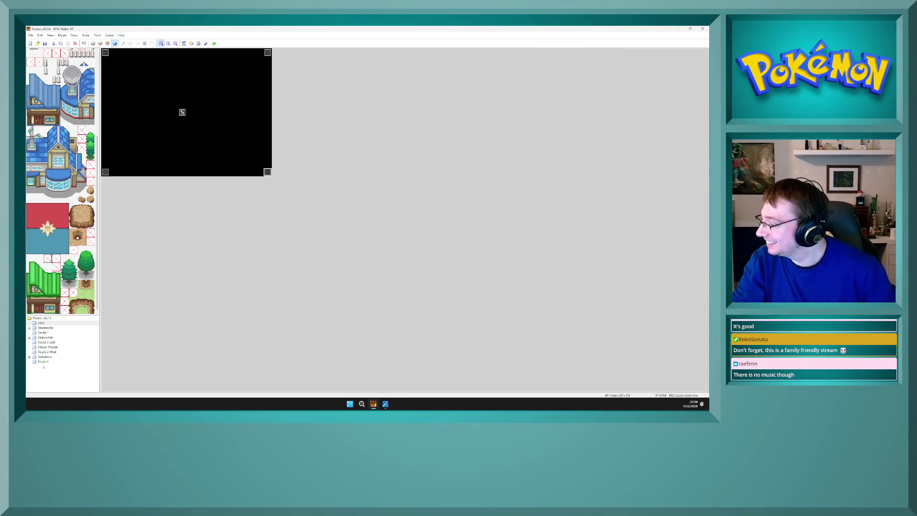
# On Route 3's second layer, place wooden posts on both banks of the river
pyautogui.click(43, 361)
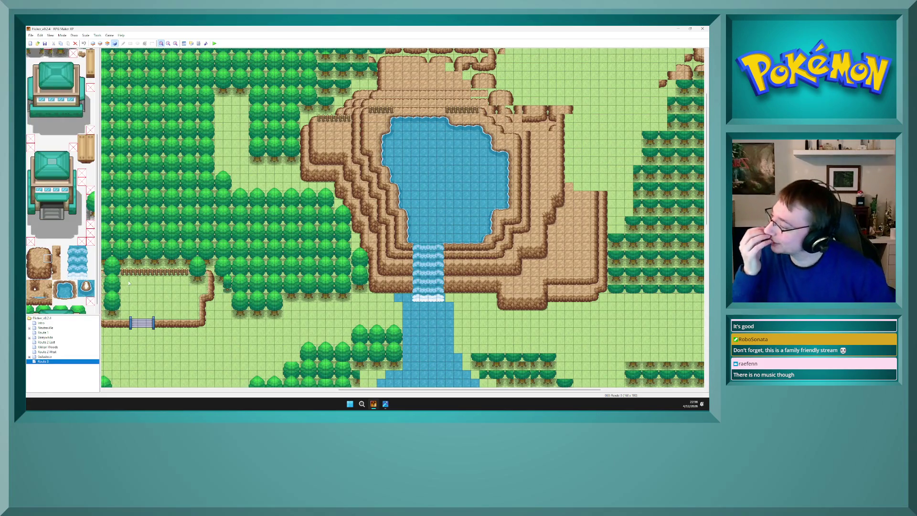
pyautogui.click(86, 141)
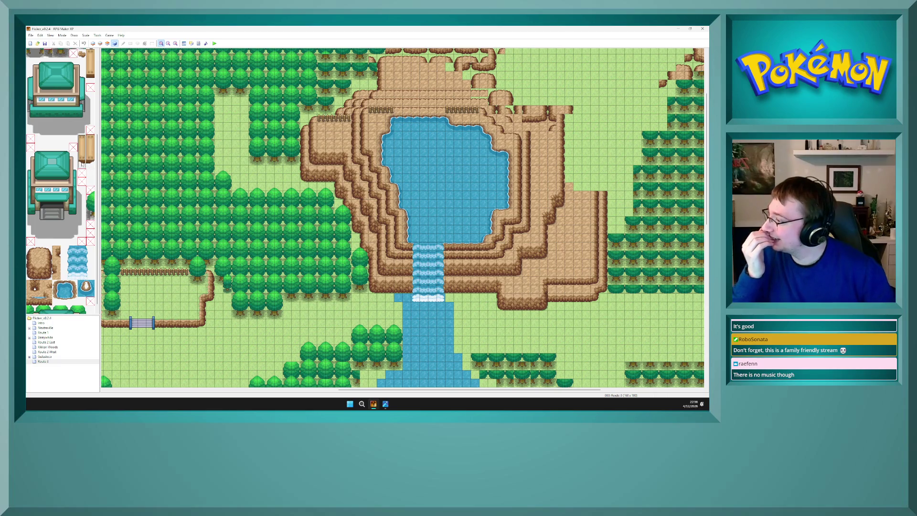
pyautogui.press('F6')
pyautogui.click(401, 314)
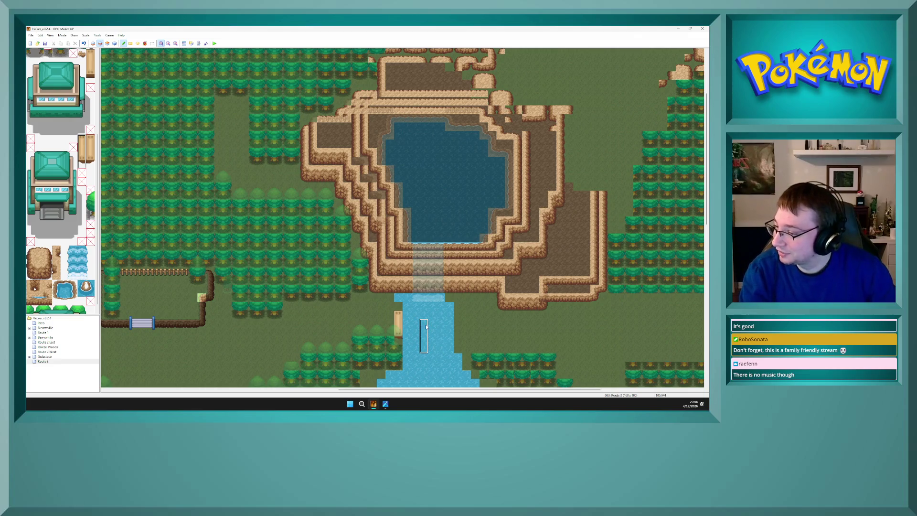
pyautogui.moveTo(90, 139); pyautogui.dragTo(90, 163)
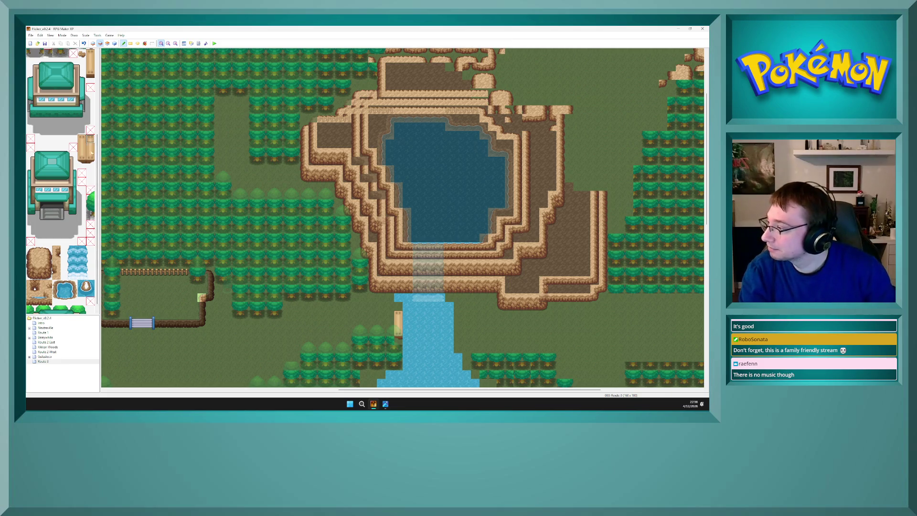
pyautogui.click(460, 314)
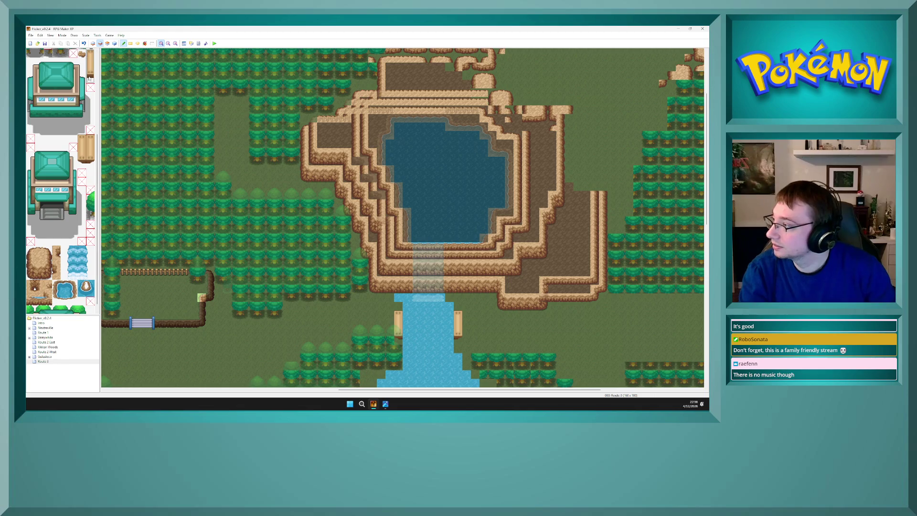
# Lay wooden bridge planks across the river between the posts and check the layers
pyautogui.click(89, 78)
pyautogui.moveTo(416, 325)
pyautogui.mouseDown()
pyautogui.moveTo(406, 324)
pyautogui.moveTo(452, 317)
pyautogui.mouseUp()
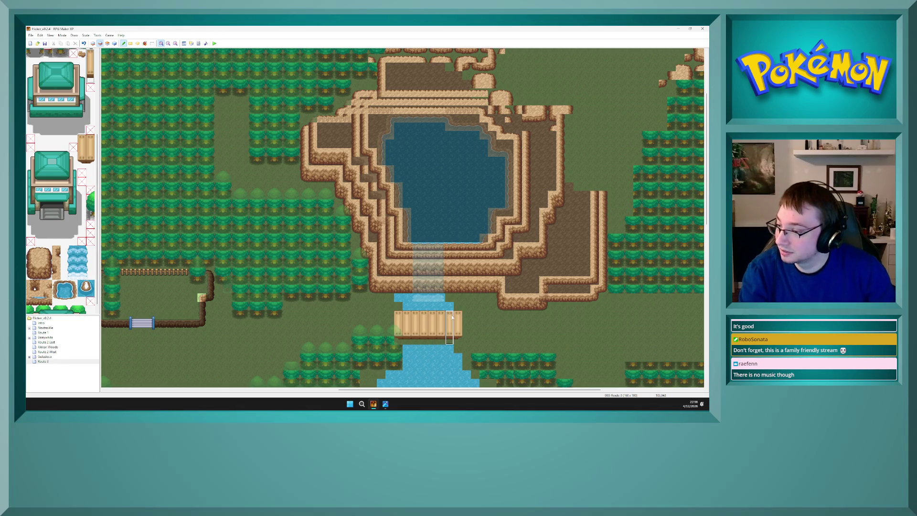
pyautogui.press('F5')
pyautogui.press('F6')
pyautogui.press('F5')
pyautogui.press('F6')
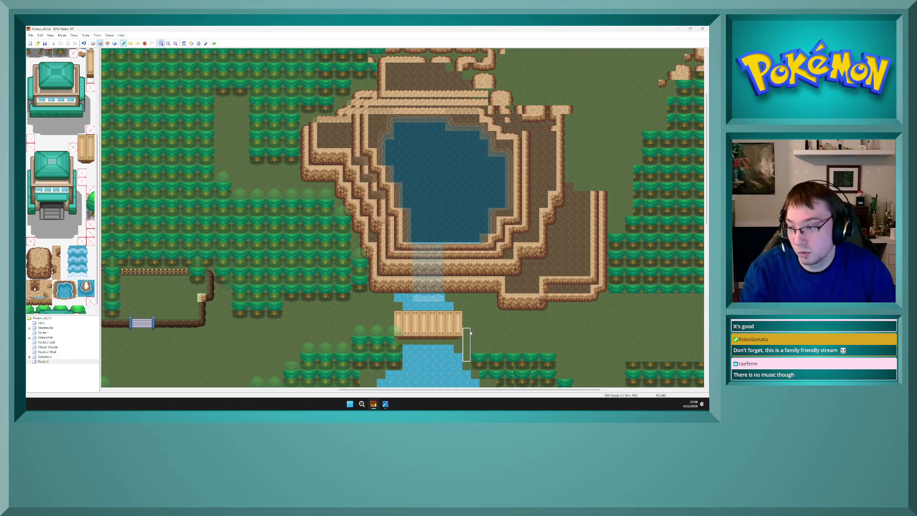
pyautogui.press('F4')
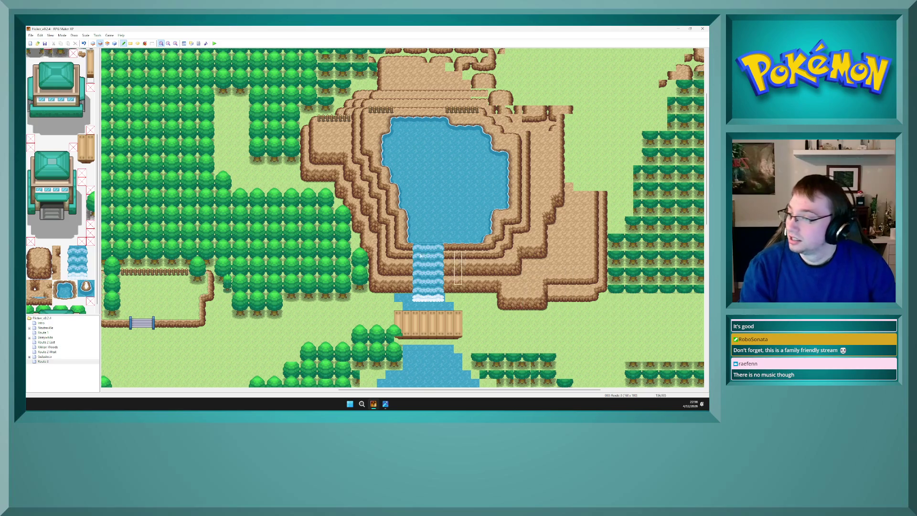
# Stamp two small bridges on the eastern cliff ledge using the third layer
pyautogui.scroll(5, 56, 217)
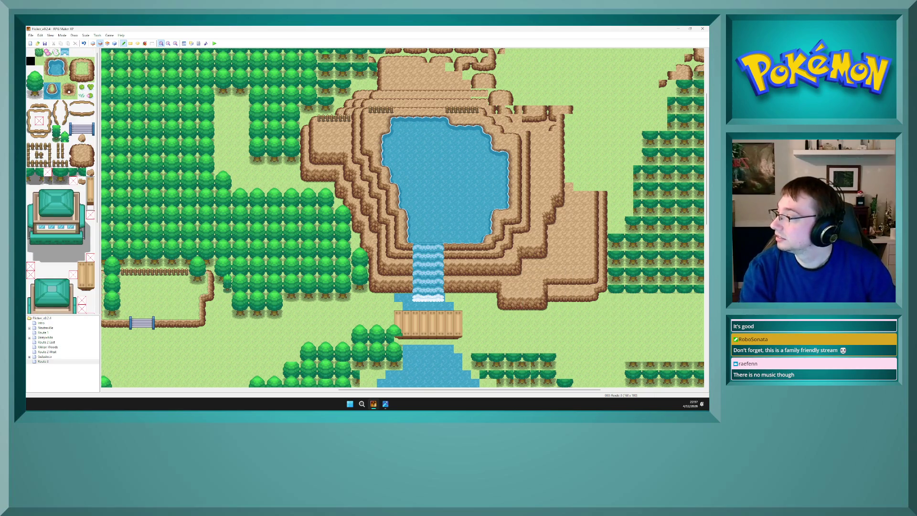
pyautogui.moveTo(73, 120); pyautogui.dragTo(92, 133)
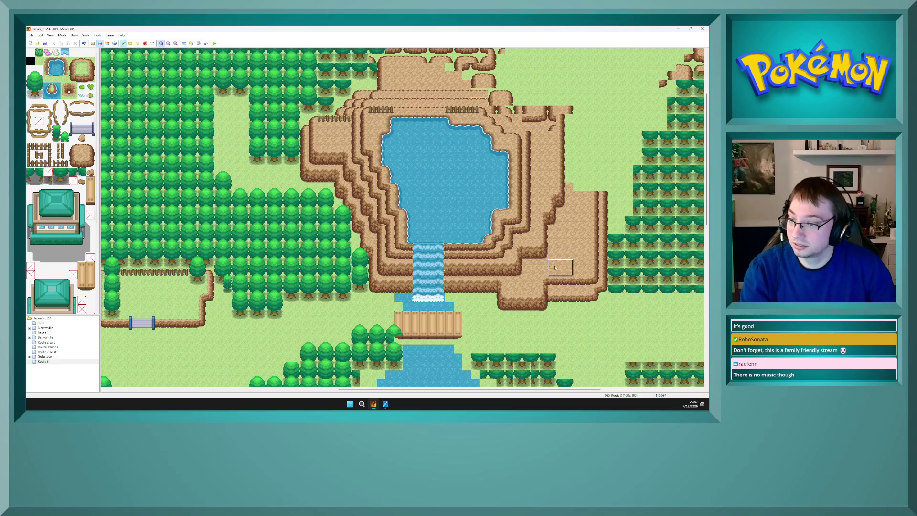
pyautogui.press('F6')
pyautogui.press('F7')
pyautogui.click(560, 282)
pyautogui.click(560, 299)
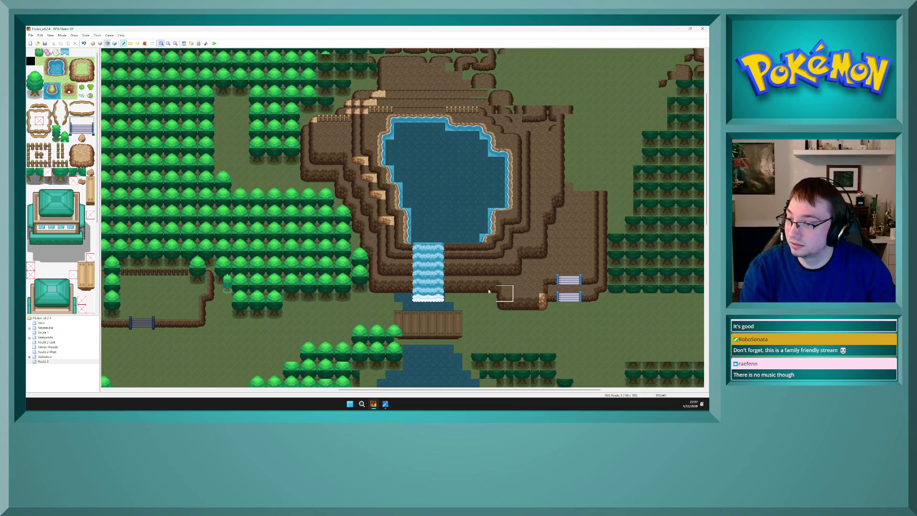
# Pick a single tile and compare layers 2 and 3 to inspect the bridges
pyautogui.click(72, 138)
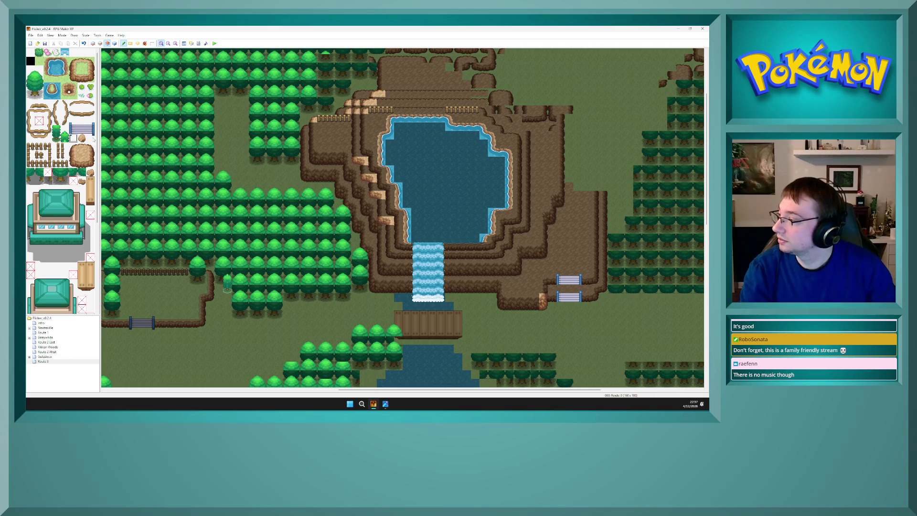
pyautogui.press('F6')
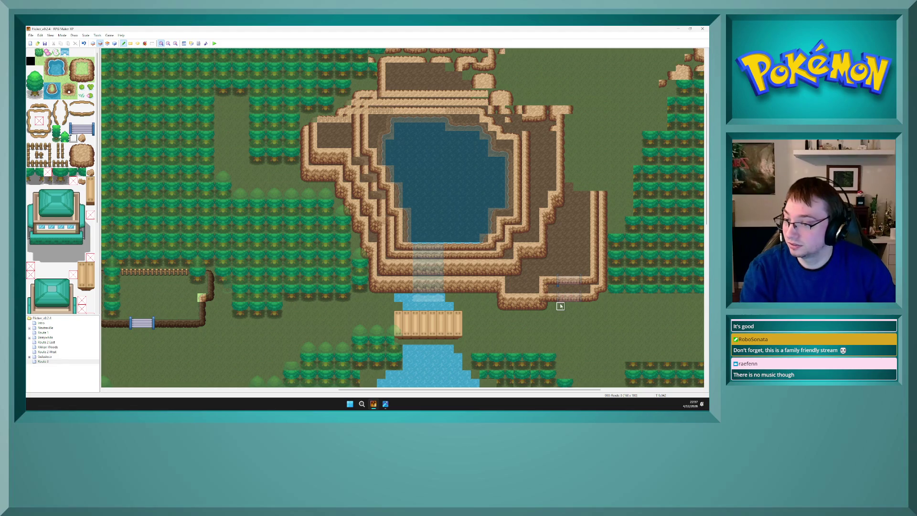
pyautogui.press('F7')
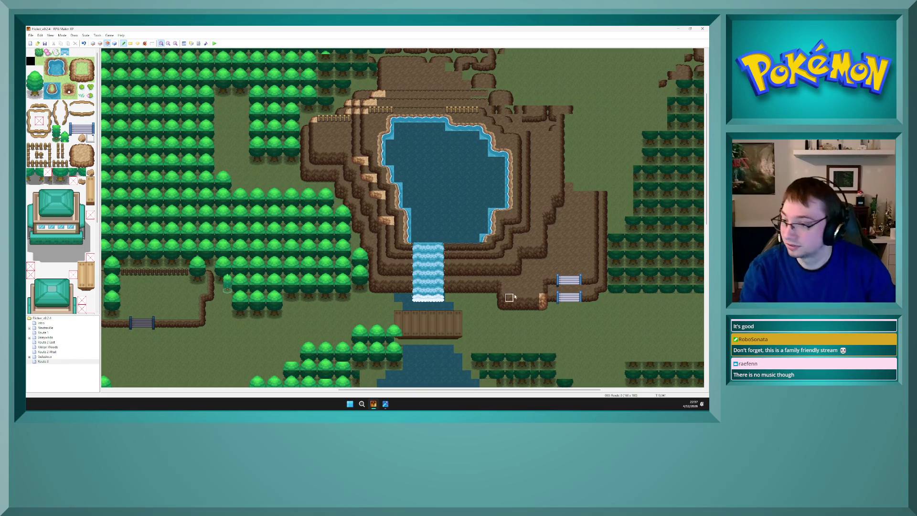
pyautogui.press('F6')
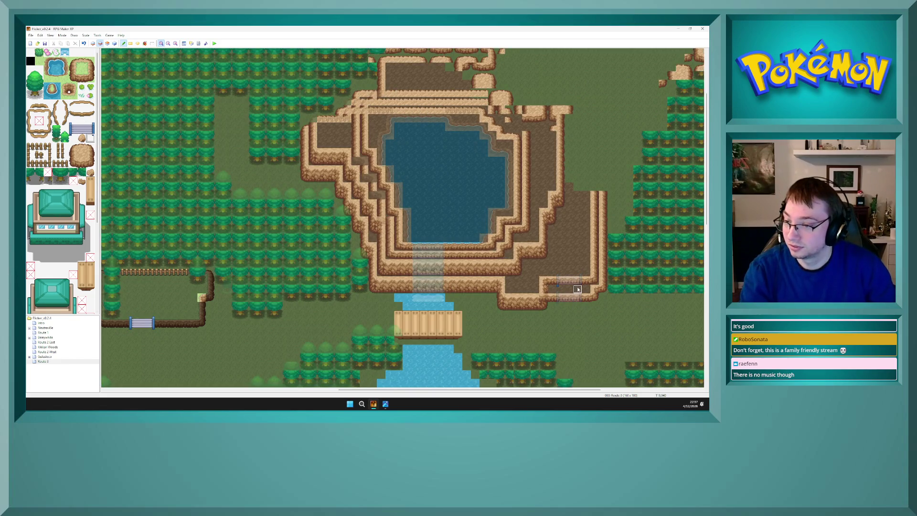
pyautogui.press('F7')
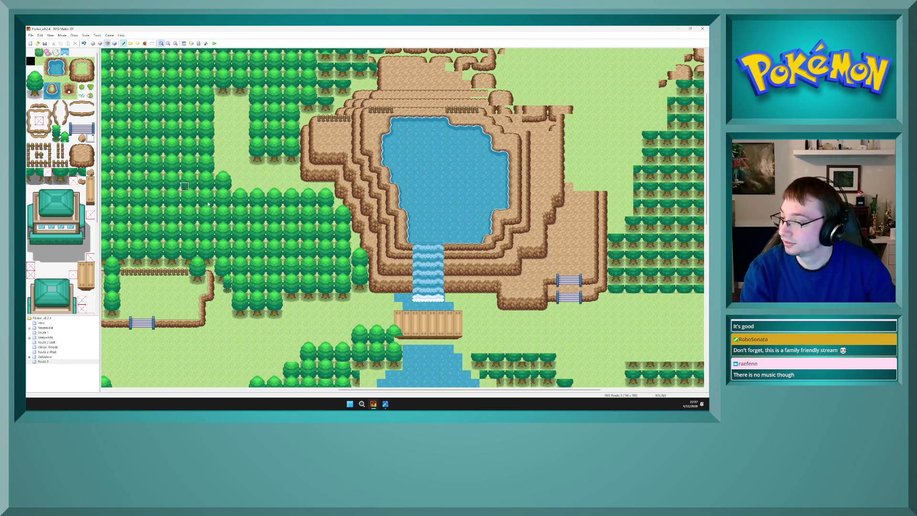
# In Route 3's map properties, enable Auto-Change BGM with track 028 Route 3 and apply
pyautogui.doubleClick(43, 361)
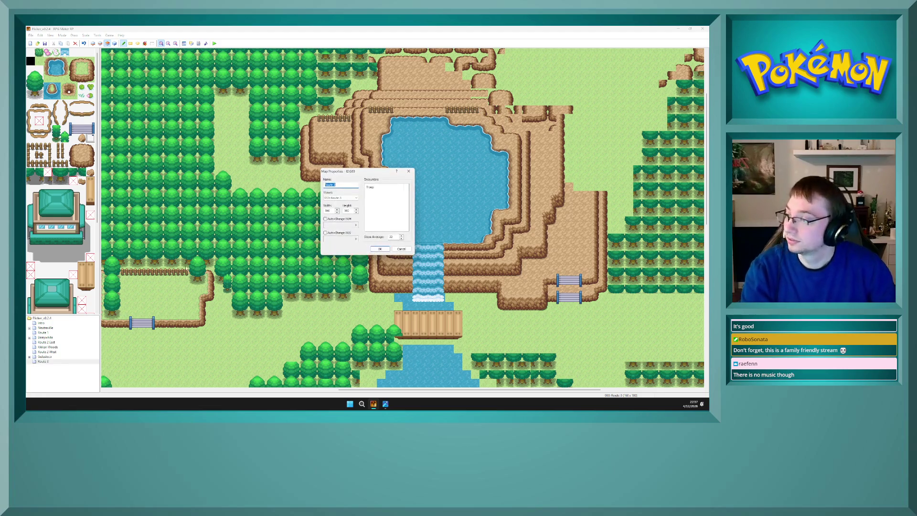
pyautogui.click(325, 218)
pyautogui.click(348, 225)
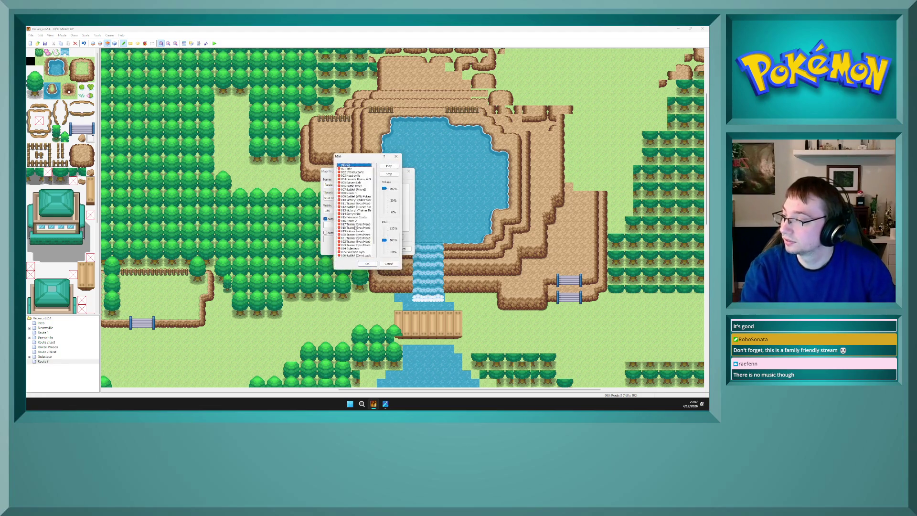
pyautogui.click(354, 252)
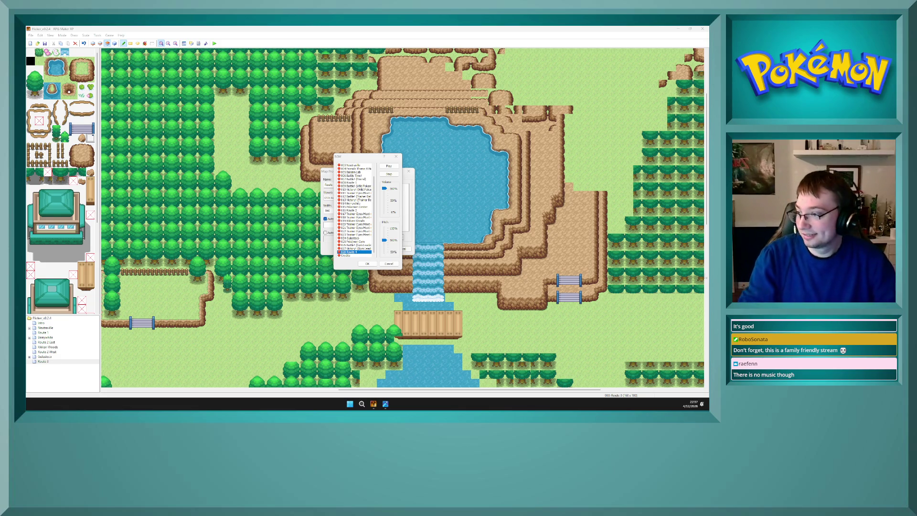
pyautogui.click(389, 264)
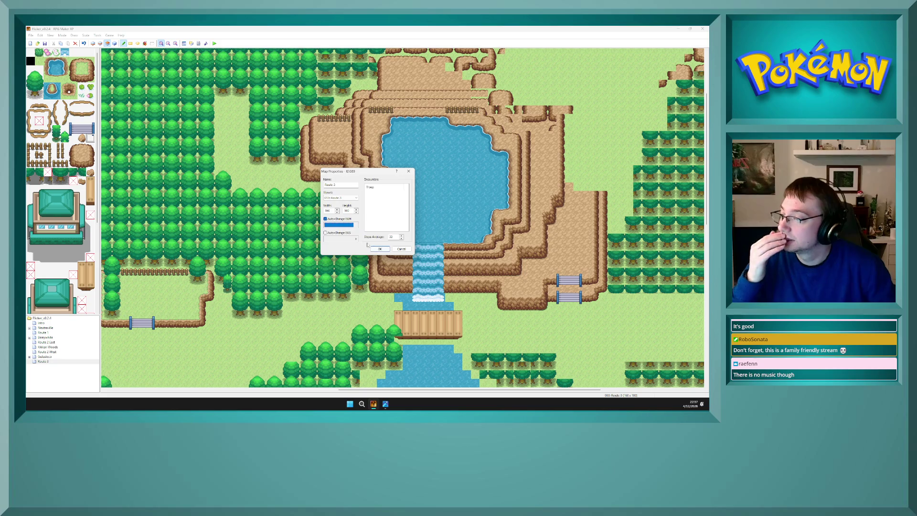
pyautogui.click(344, 226)
pyautogui.scroll(-1, 361, 245)
pyautogui.click(353, 255)
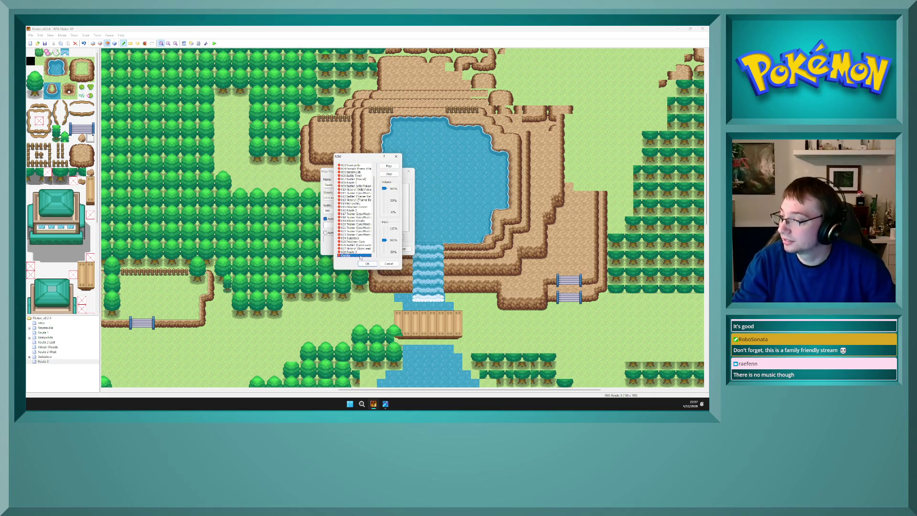
pyautogui.click(367, 264)
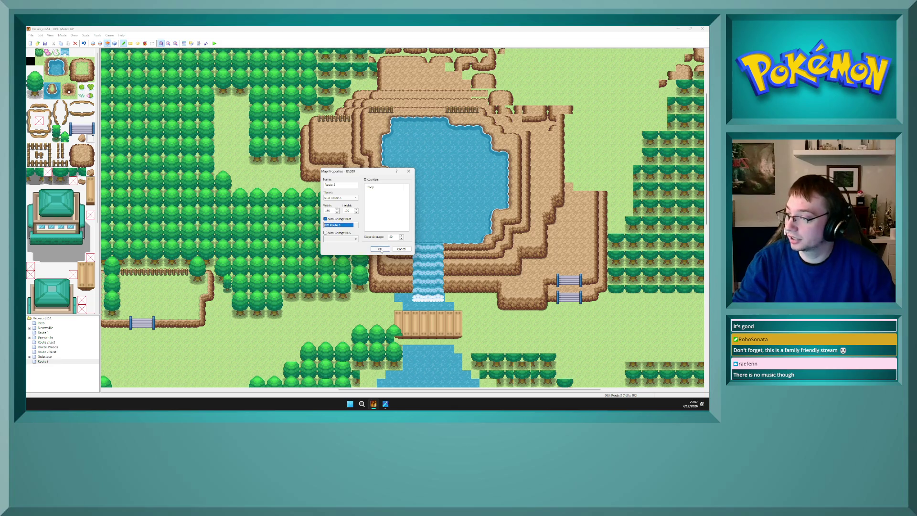
pyautogui.click(379, 249)
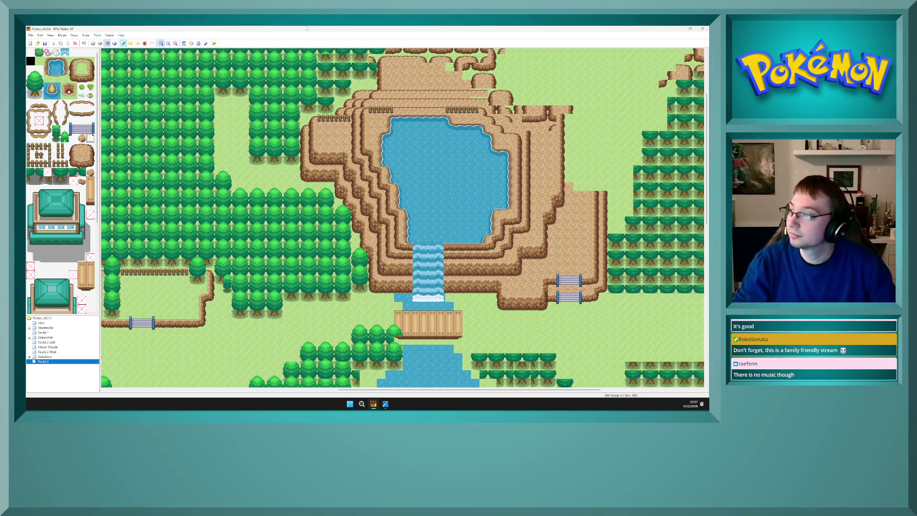
pyautogui.click(214, 43)
# Save the project and start the playtest with debug output
pyautogui.click(348, 226)
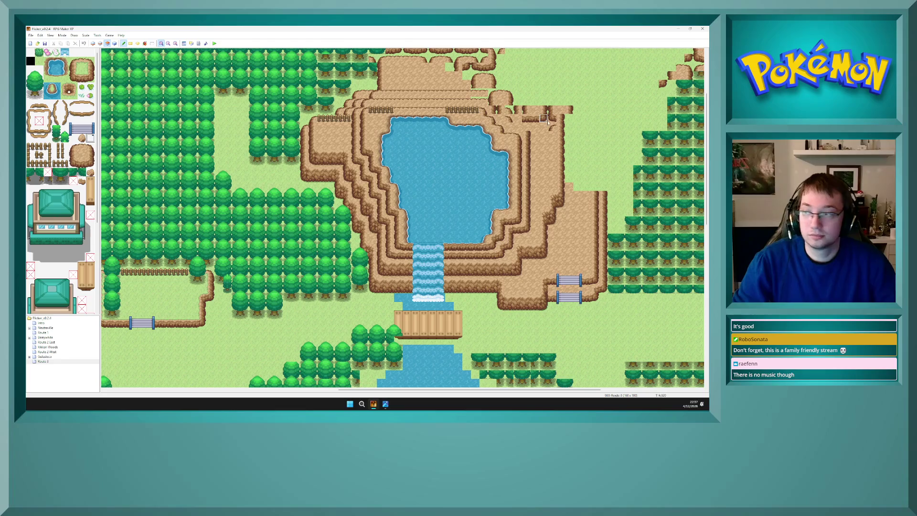
pyautogui.click(215, 44)
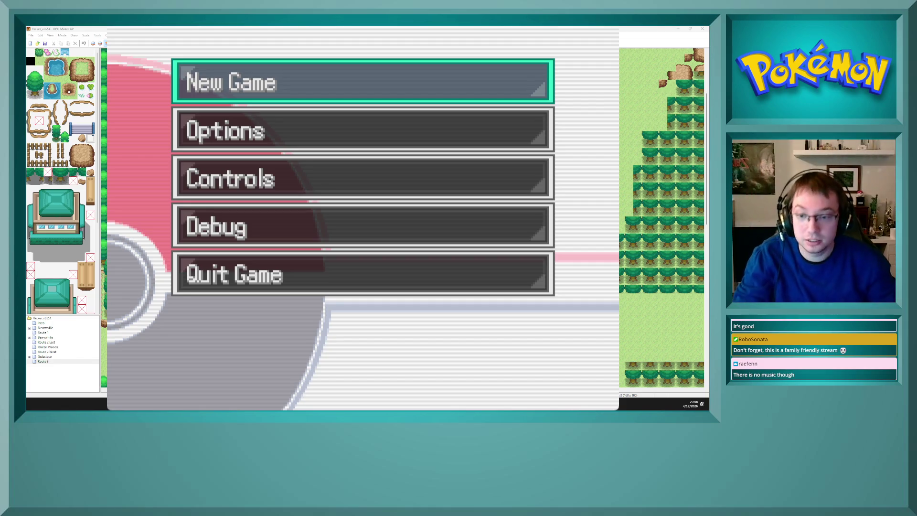
# Start a new game and walk the player east across the wooden bridge
pyautogui.press('Return')
pyautogui.press('Down')
pyautogui.press('Down')
pyautogui.press('Down')
pyautogui.press('Down')
pyautogui.press('Down')
pyautogui.press('Down')
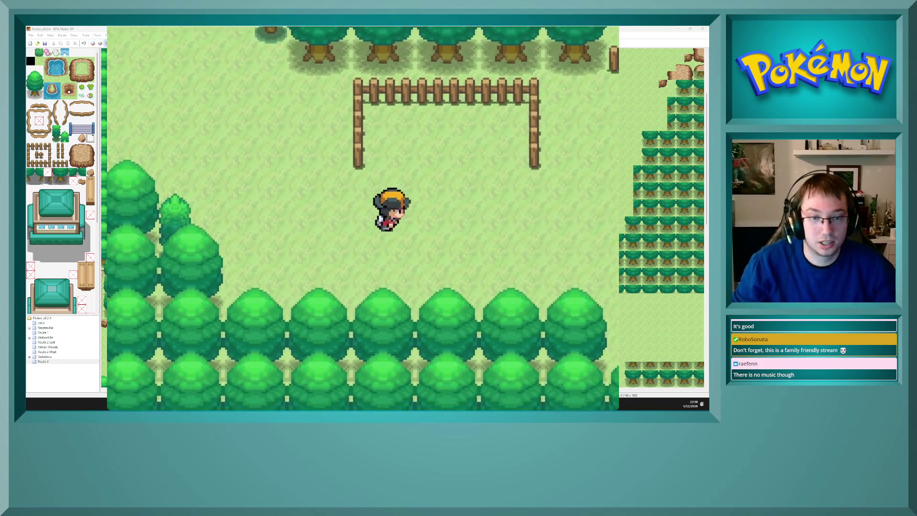
pyautogui.press('Right')
pyautogui.press('Right')
pyautogui.press('Right')
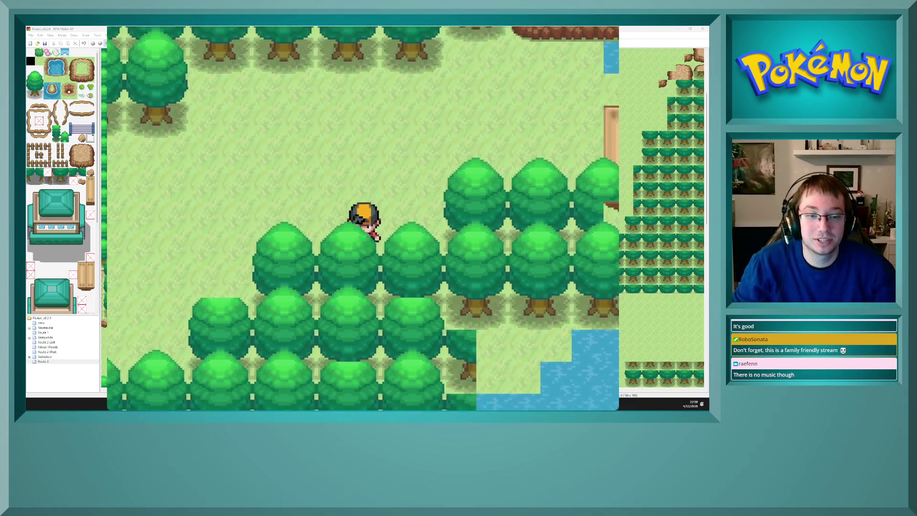
pyautogui.press('Right')
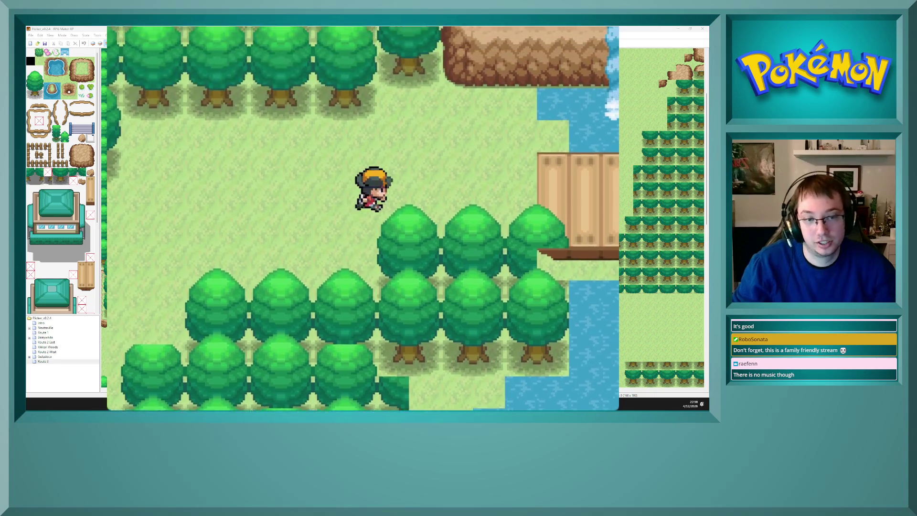
pyautogui.press('Right')
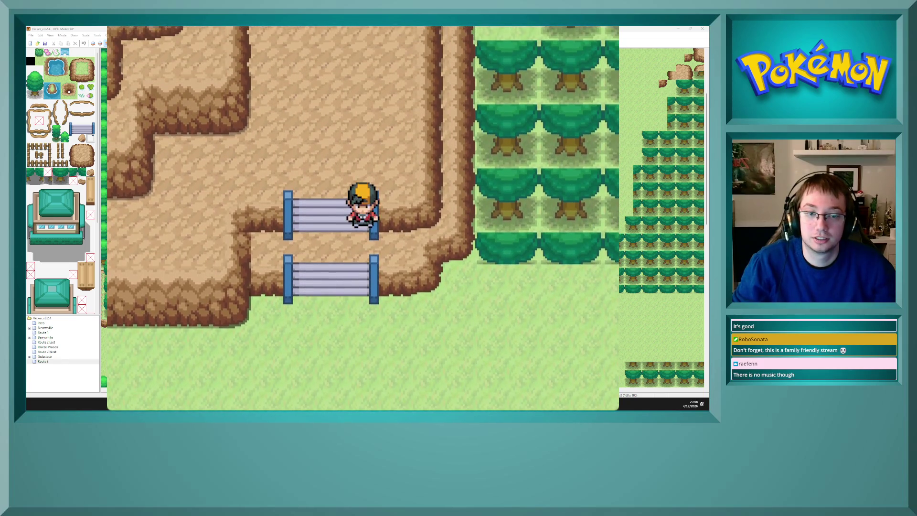
# Walk between the staircases, along the cliff ledge, then south down onto the grass
pyautogui.press('Down')
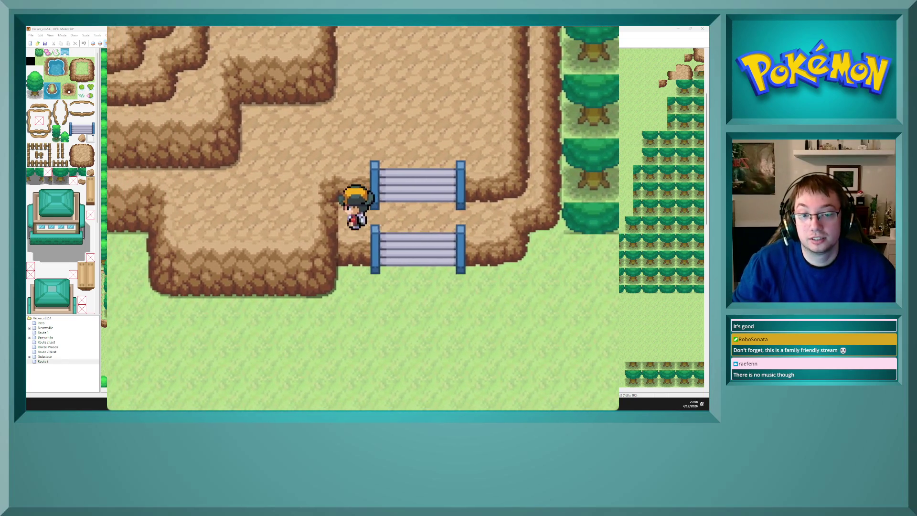
pyautogui.press('Right')
pyautogui.press('Up')
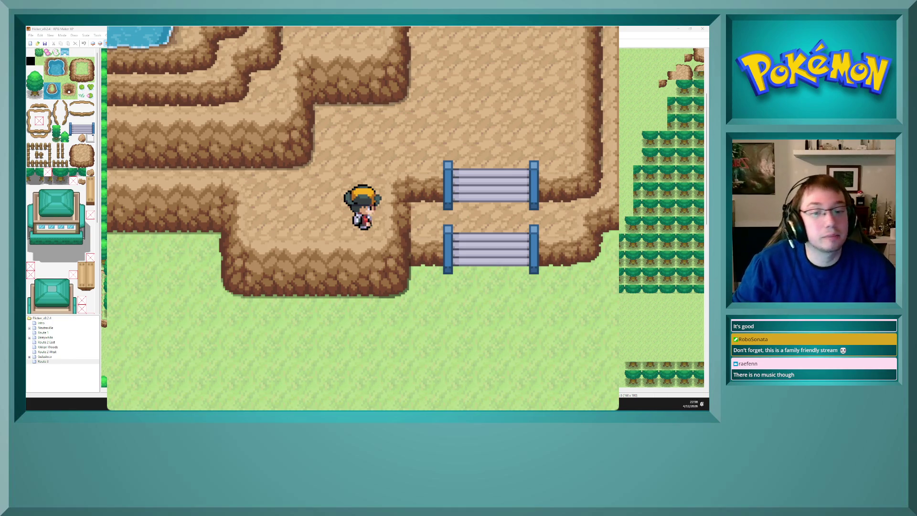
pyautogui.press('Up')
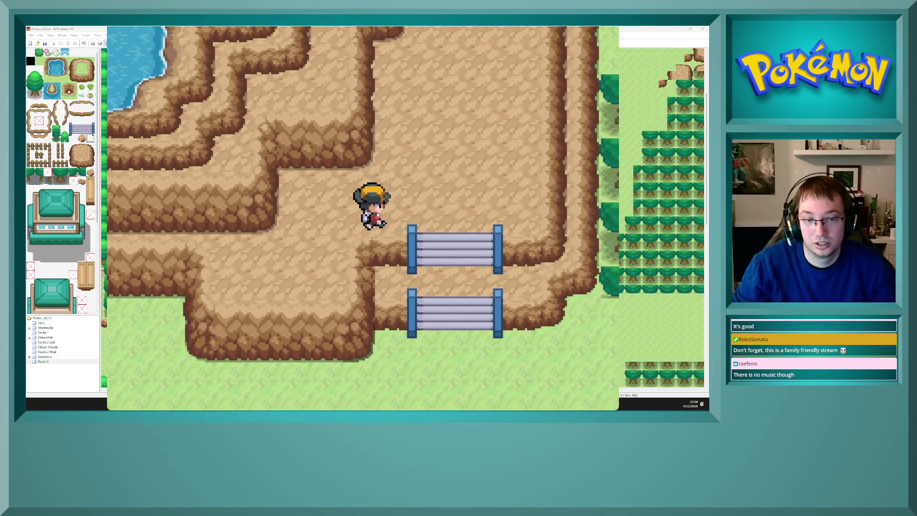
pyautogui.press('Right')
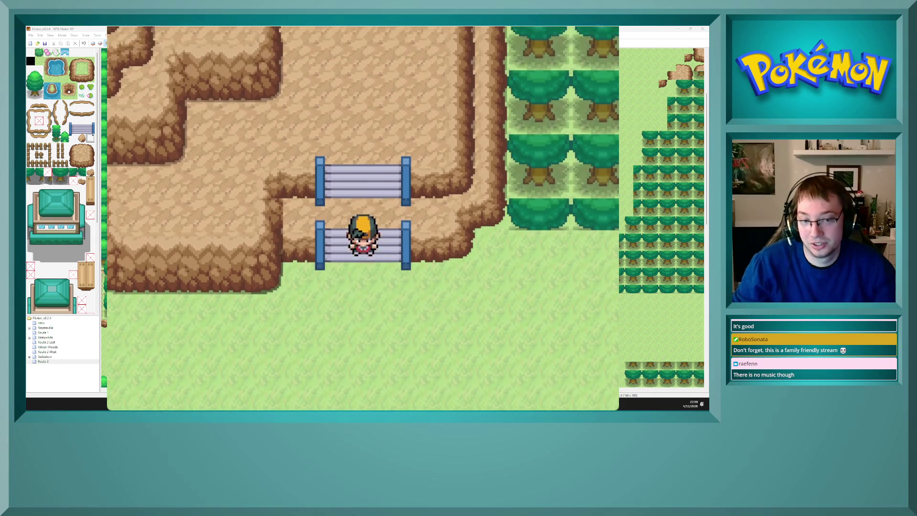
pyautogui.press('Up')
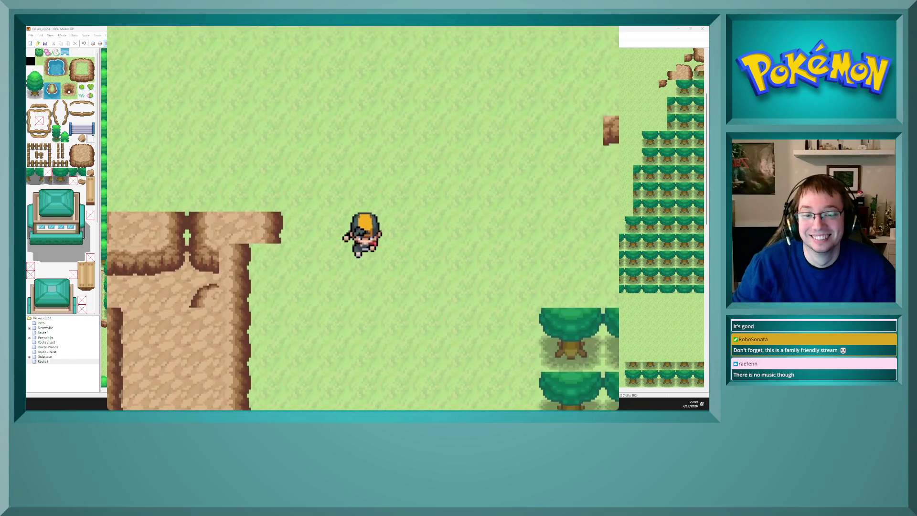
pyautogui.press('Down')
pyautogui.press('Down')
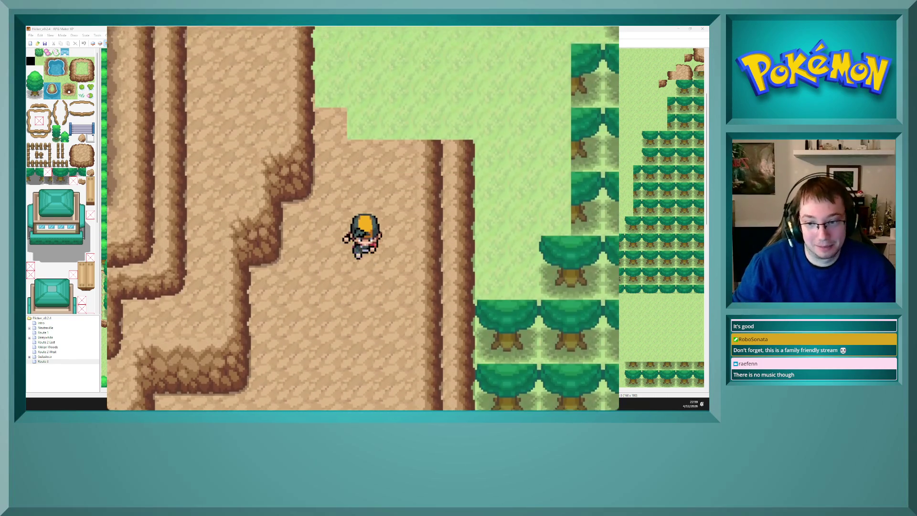
pyautogui.press('Down')
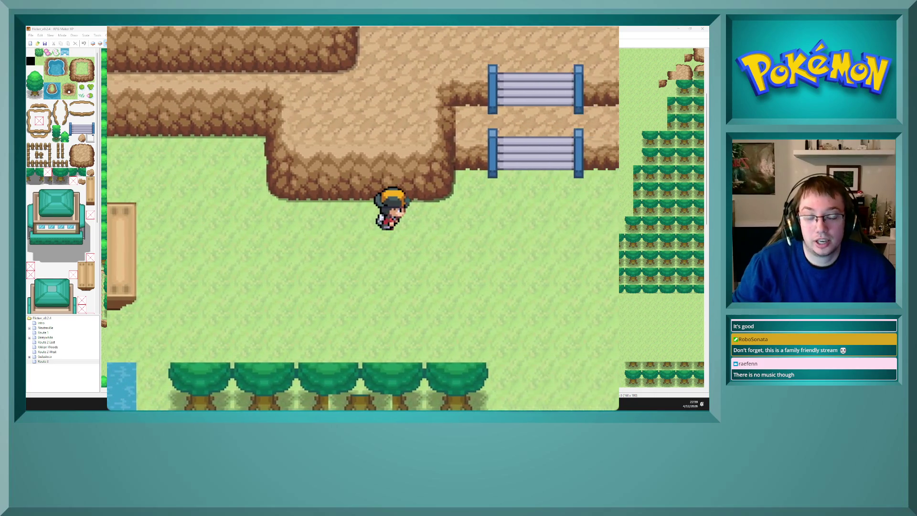
# Repeatedly climb and descend the eastern cliff stairs, then close the playtest
pyautogui.press('Left')
pyautogui.press('Up')
pyautogui.press('Right')
pyautogui.press('Down')
pyautogui.press('Right')
pyautogui.press('Up')
pyautogui.press('Down')
pyautogui.press('Up')
pyautogui.press('Up')
pyautogui.press('Left')
pyautogui.press('Down')
pyautogui.press('Up')
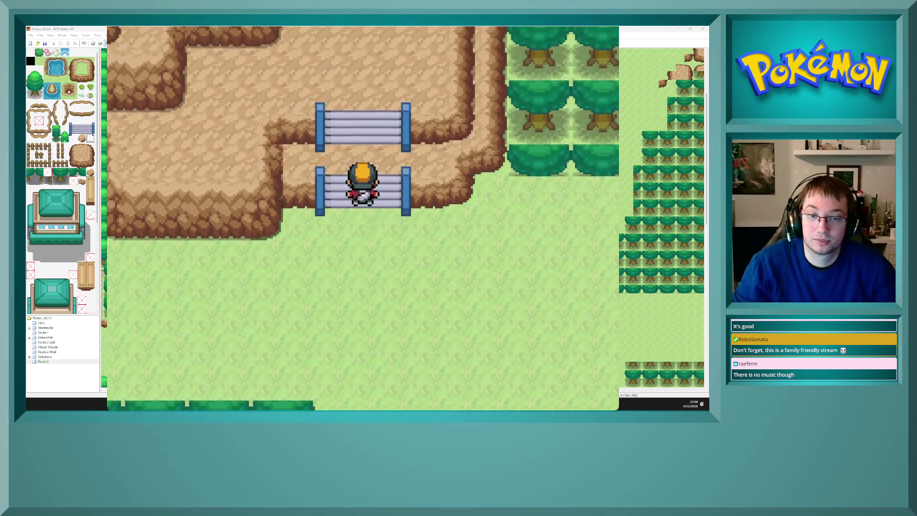
pyautogui.press('Up')
pyautogui.press('Down')
pyautogui.press('Up')
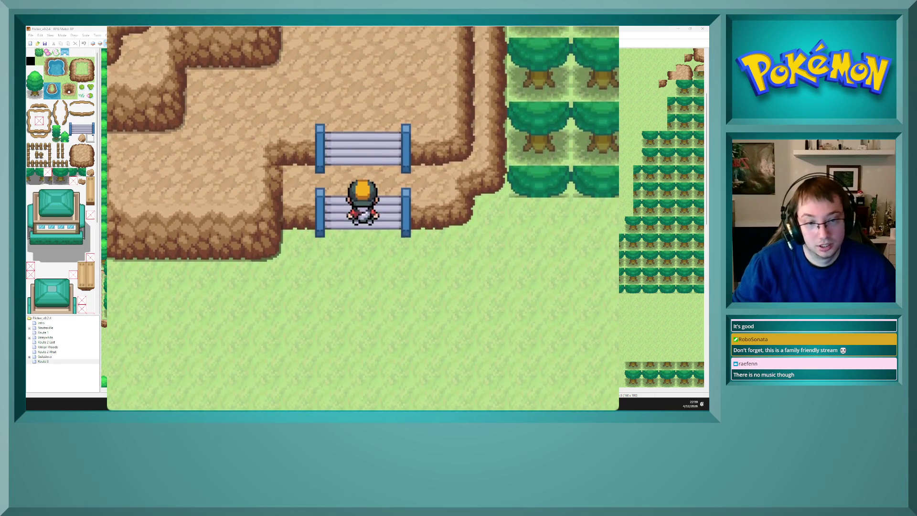
pyautogui.press('Up')
pyautogui.hotkey('alt', 'F4')
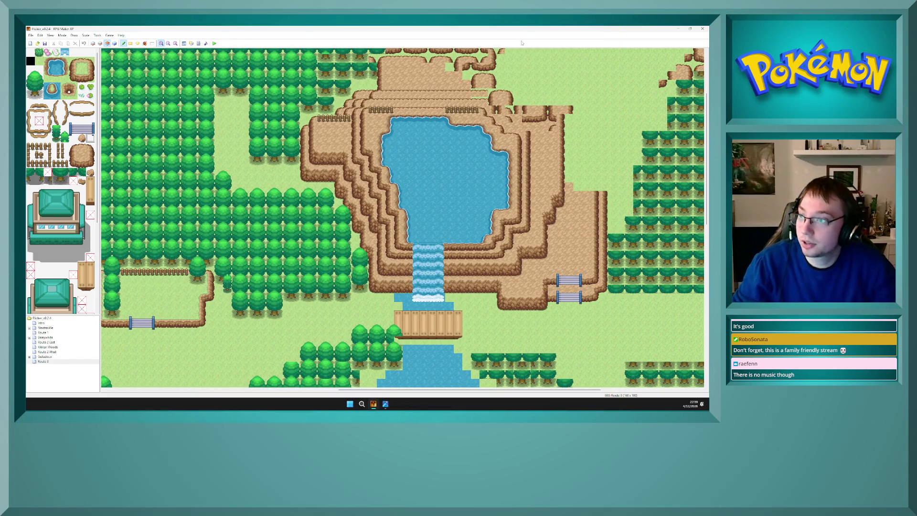
# On layer 2, mark a strip of ground below the right-side cliff stairs
pyautogui.press('F4')
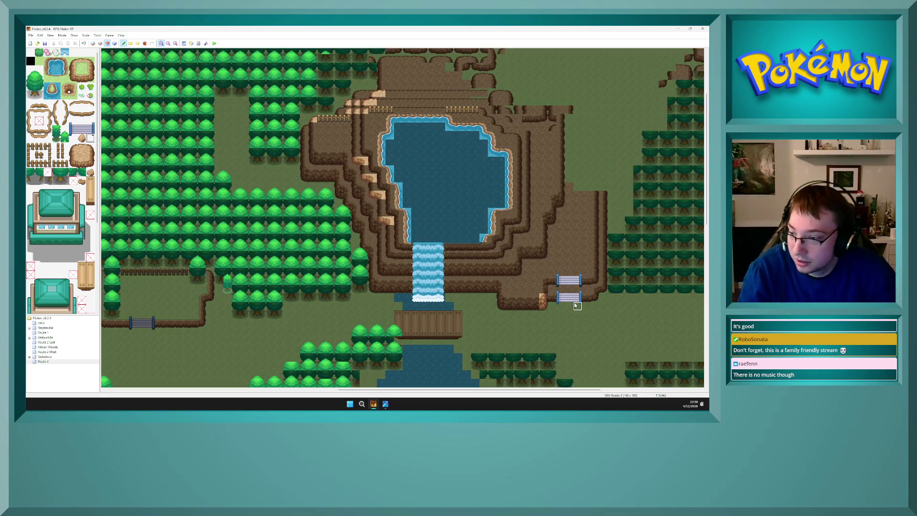
pyautogui.press('F6')
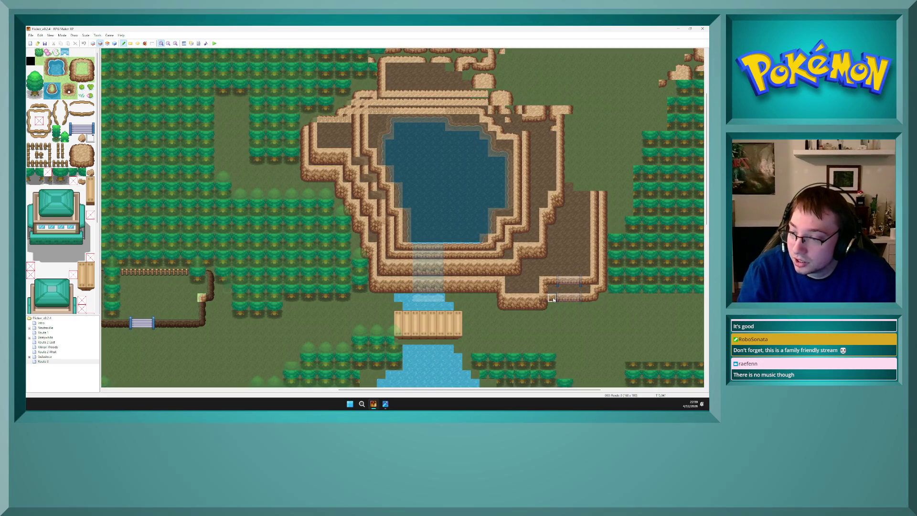
pyautogui.press('F4')
pyautogui.press('F4')
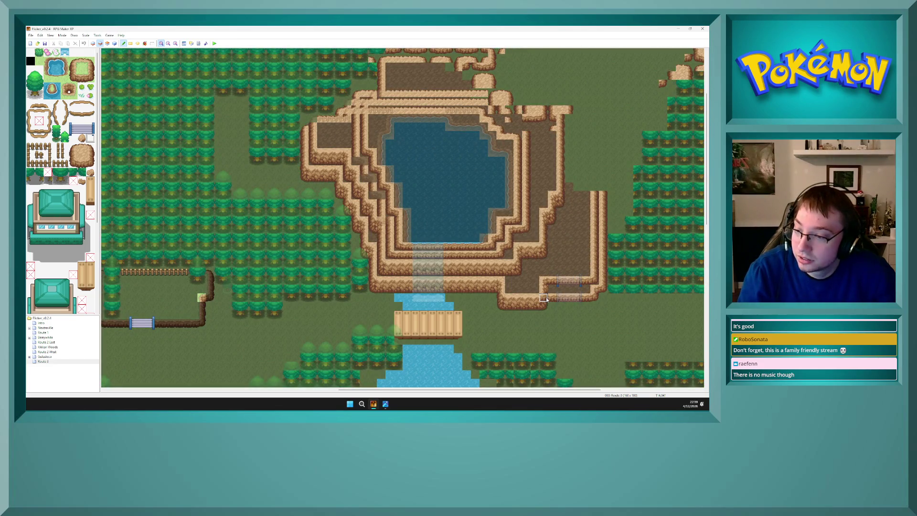
pyautogui.press('F7')
pyautogui.press('F6')
pyautogui.moveTo(544, 298); pyautogui.dragTo(597, 300)
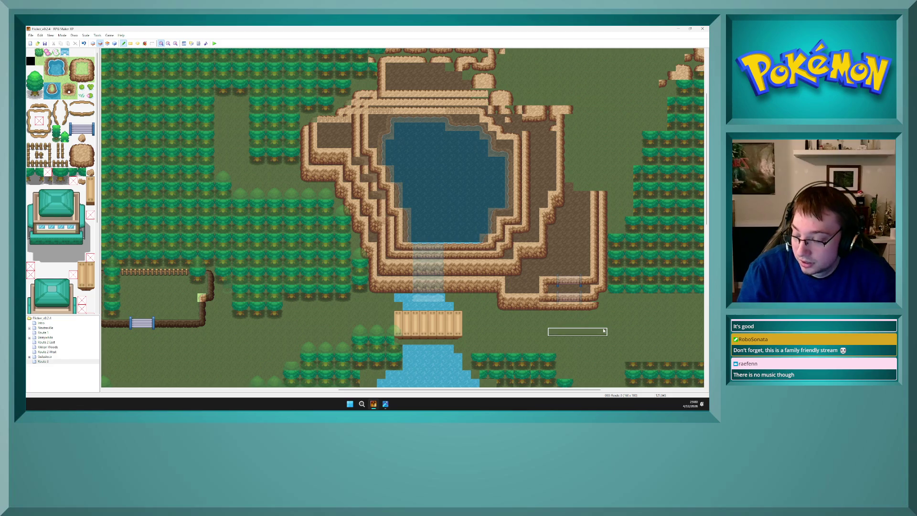
pyautogui.press('F7')
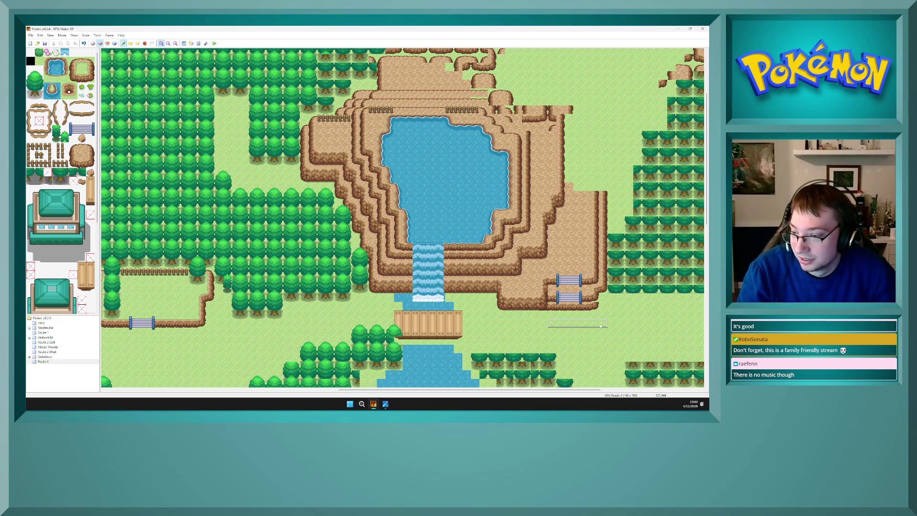
# Compare the right-ledge stairs across layers 1, 2 and 3
pyautogui.press('F7')
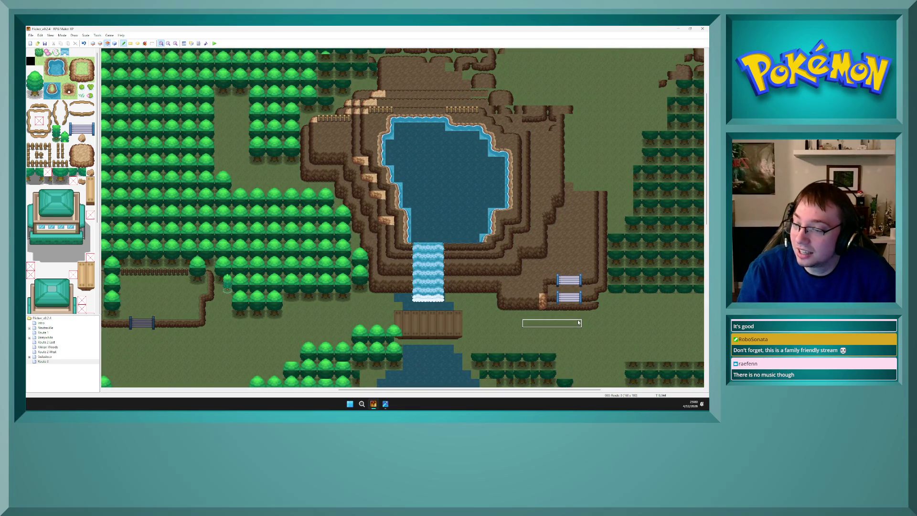
pyautogui.press('F6')
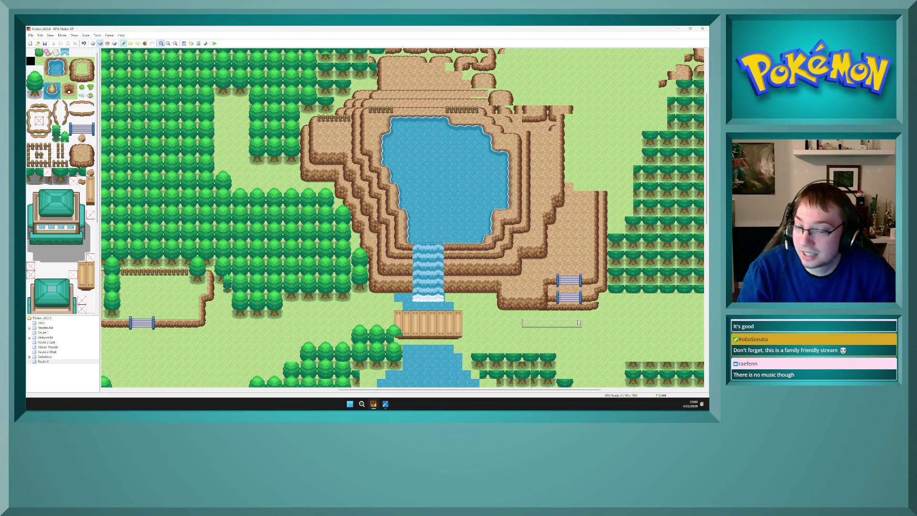
pyautogui.press('F7')
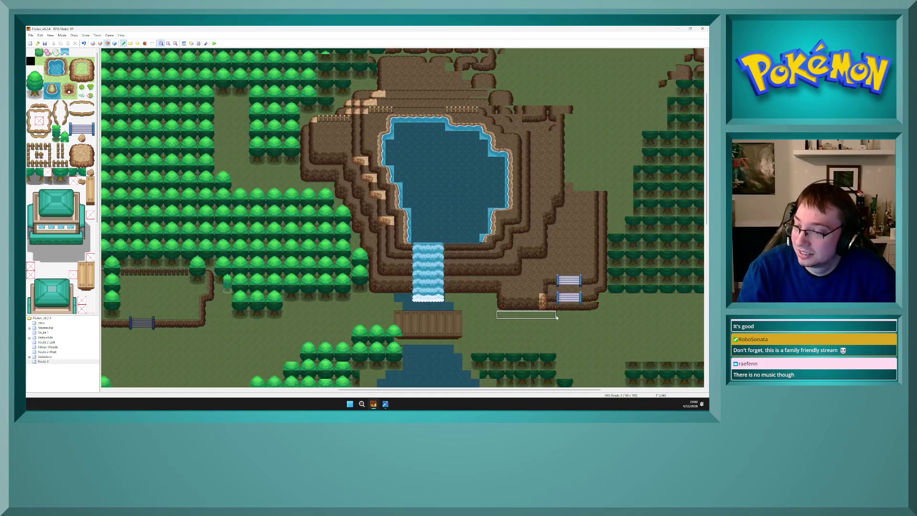
pyautogui.press('F7')
pyautogui.press('F6')
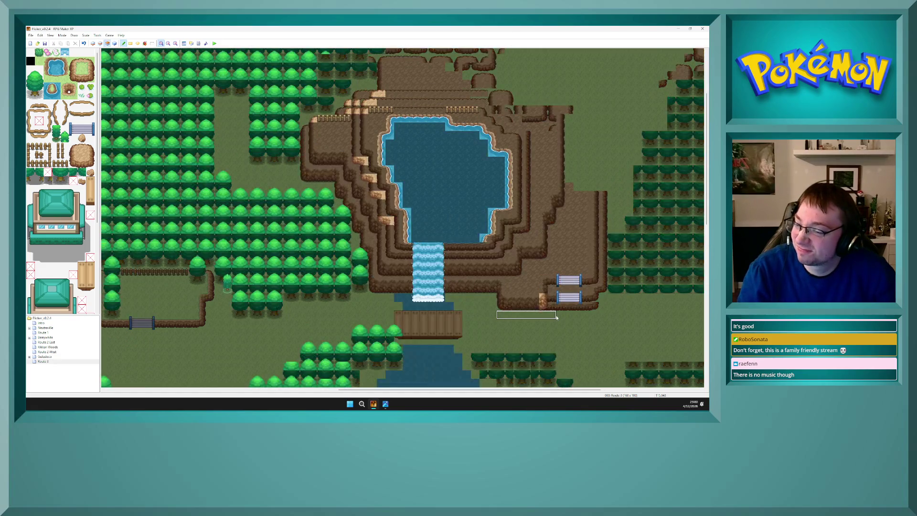
pyautogui.press('F5')
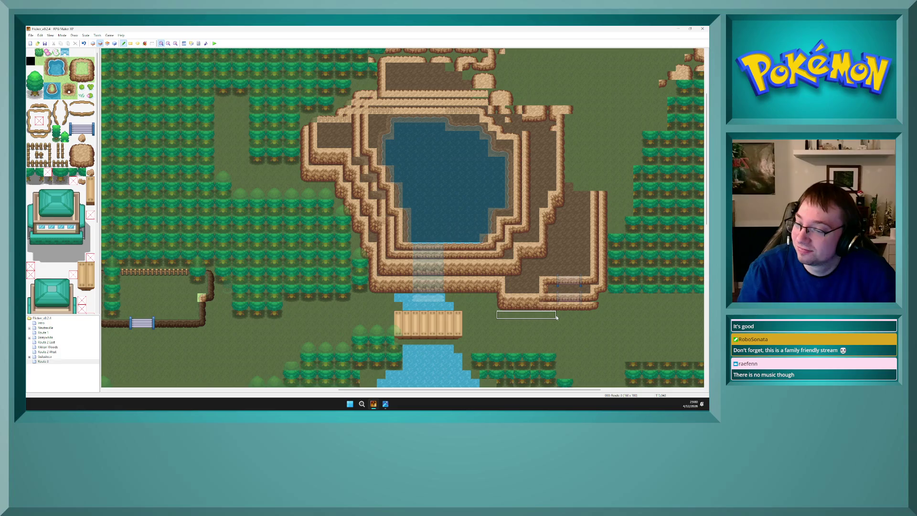
pyautogui.press('F6')
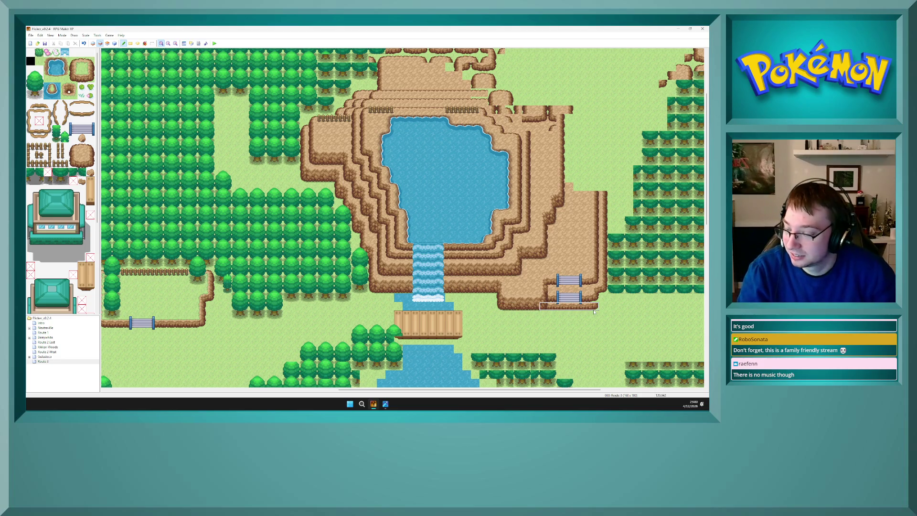
pyautogui.press('F6')
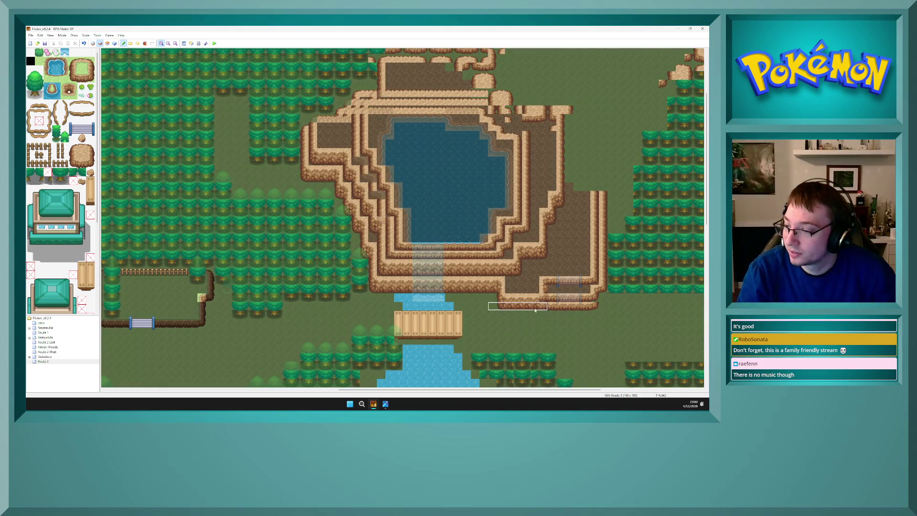
# Sample an empty tile beside the stairs, then pick tileset tiles including a water tile
pyautogui.rightClick(546, 309)
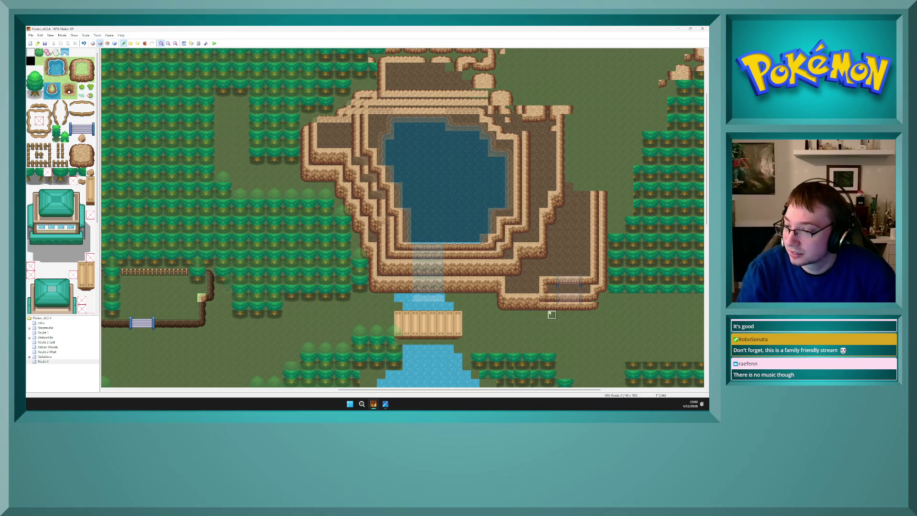
pyautogui.press('F7')
pyautogui.press('F6')
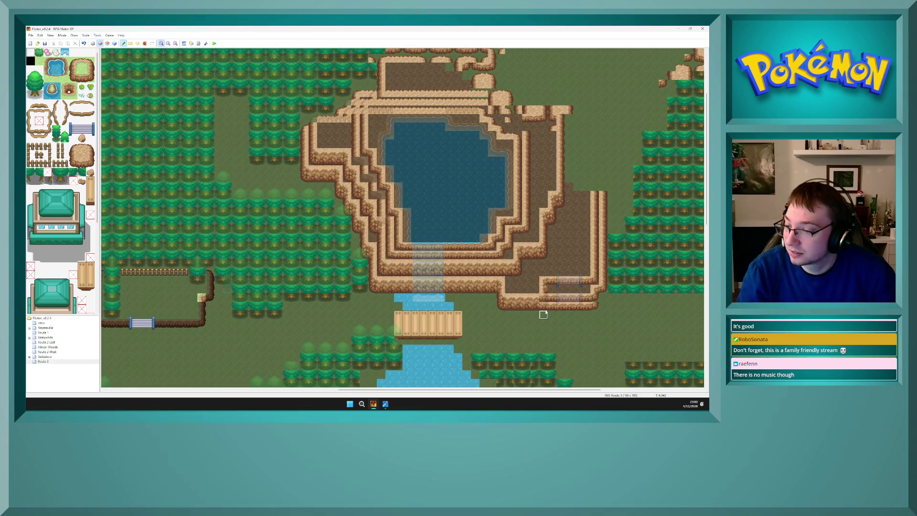
pyautogui.press('F8')
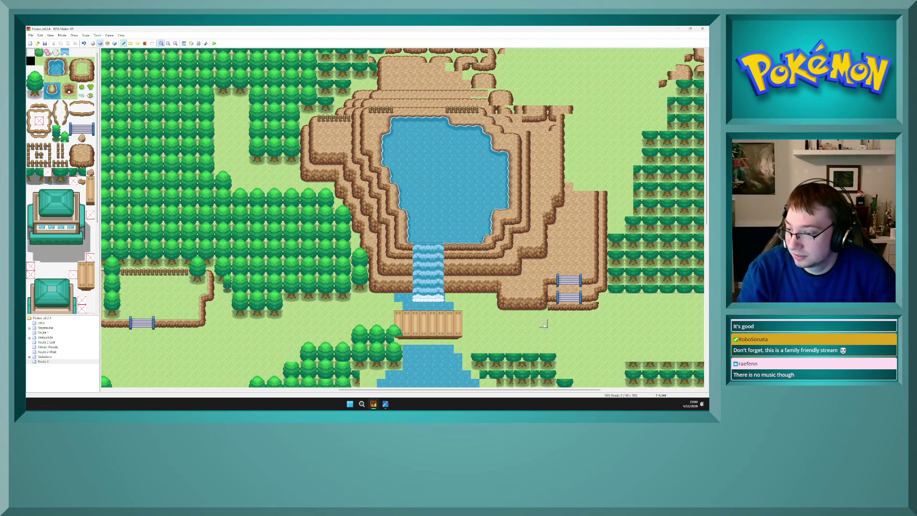
pyautogui.press('F6')
pyautogui.scroll(-5, 59, 300)
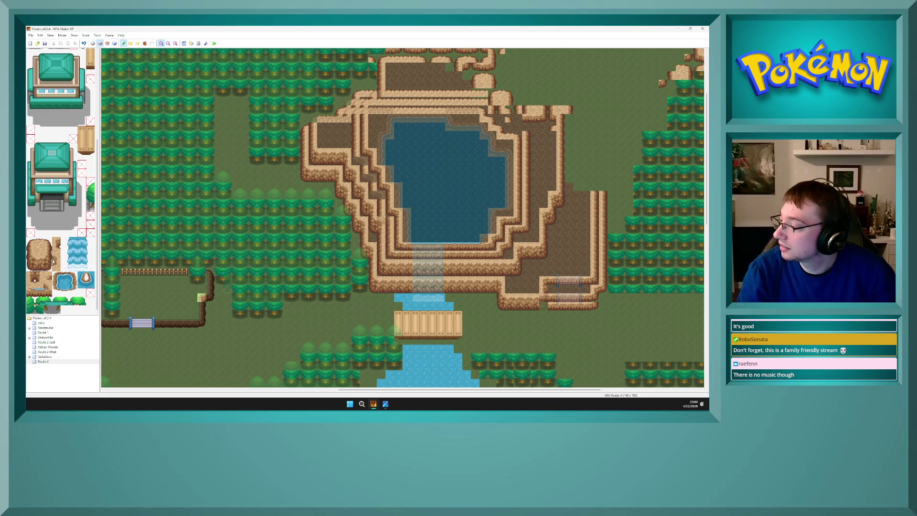
pyautogui.scroll(5, 50, 145)
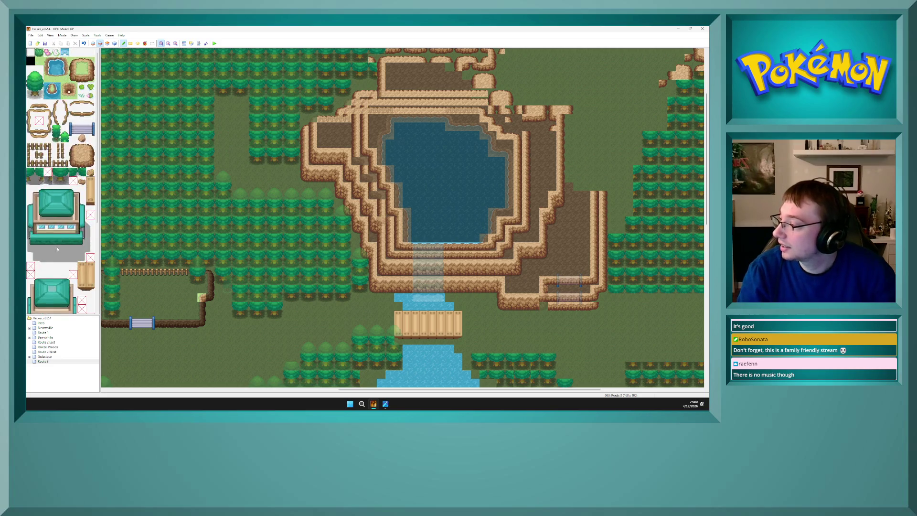
pyautogui.click(73, 163)
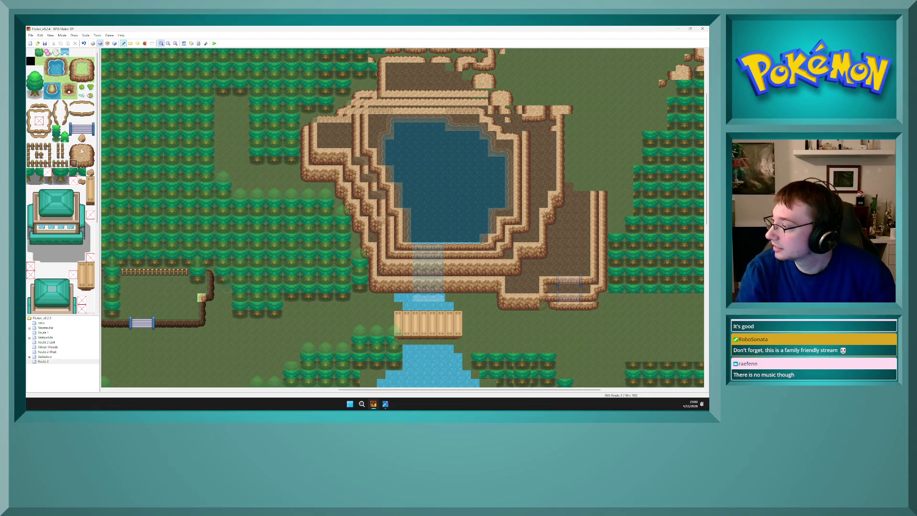
pyautogui.scroll(-5, 74, 241)
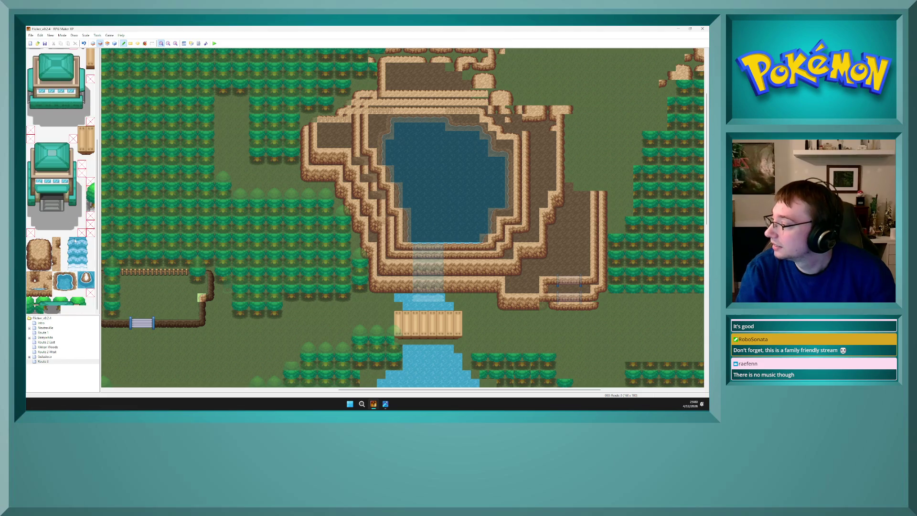
pyautogui.click(56, 258)
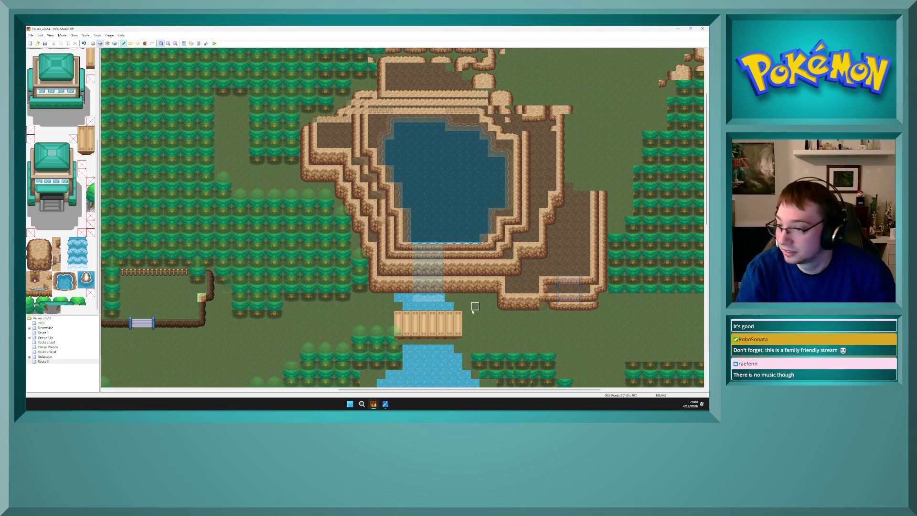
pyautogui.press('F5')
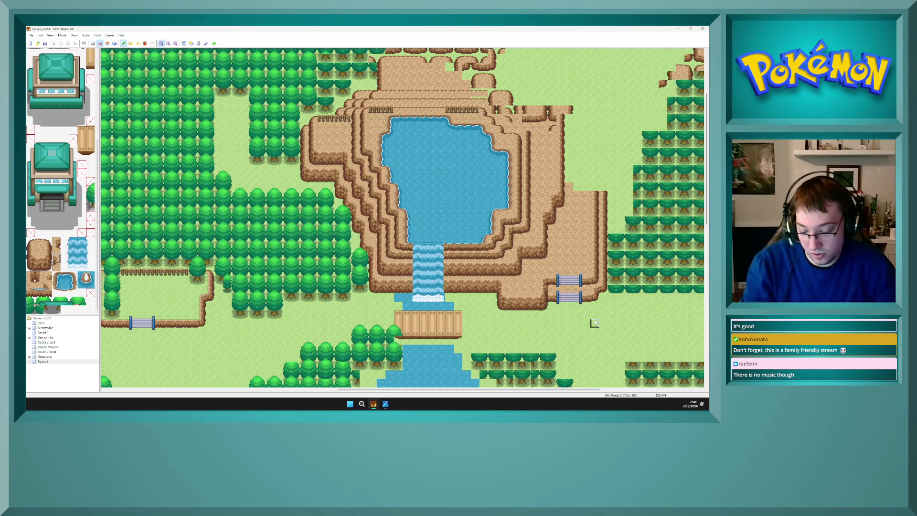
pyautogui.press('F4')
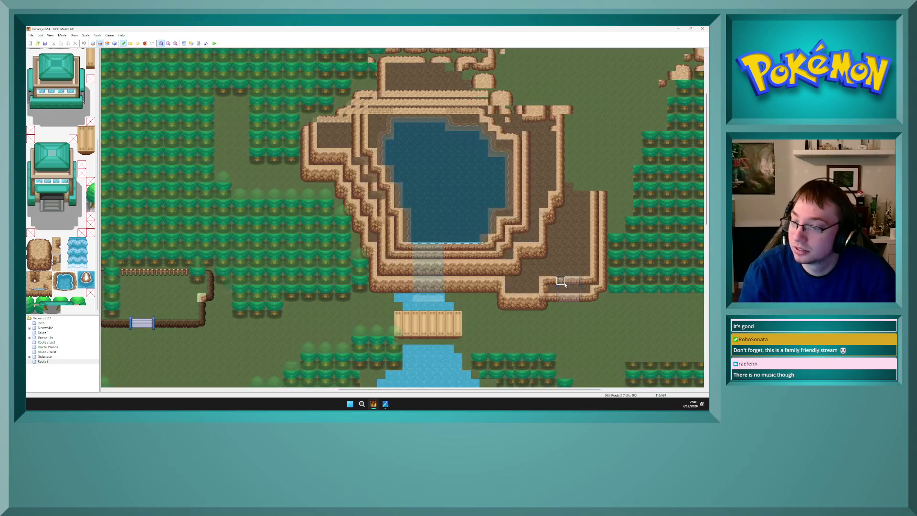
# Patch a rock piece and cliff edge beside the upper stairway
pyautogui.press('F7')
pyautogui.press('F6')
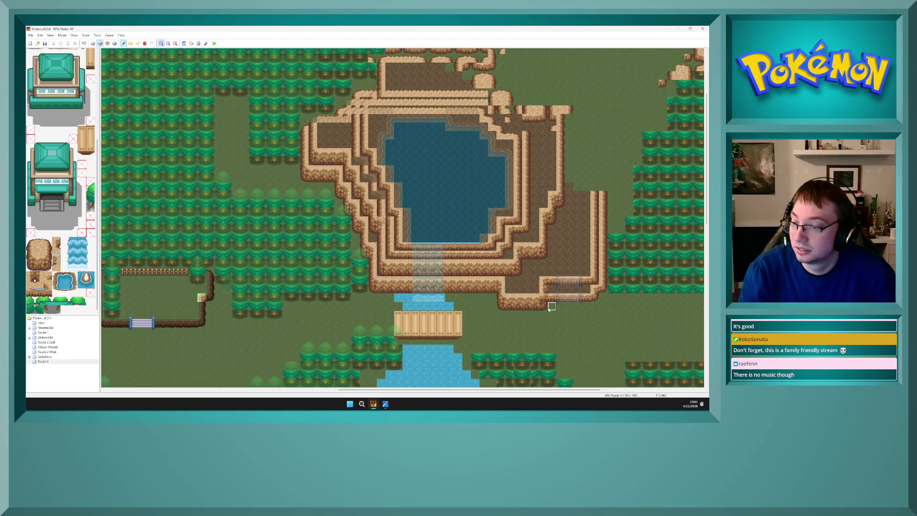
pyautogui.press('F7')
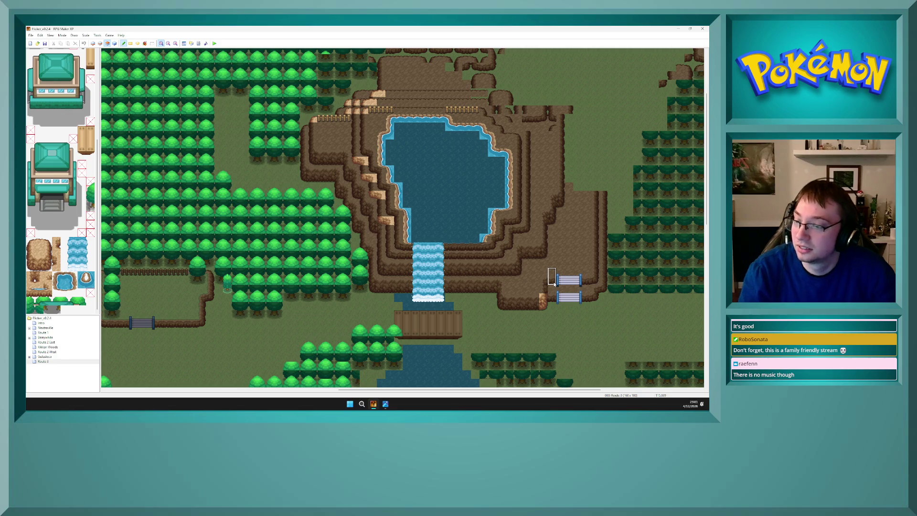
pyautogui.click(552, 282)
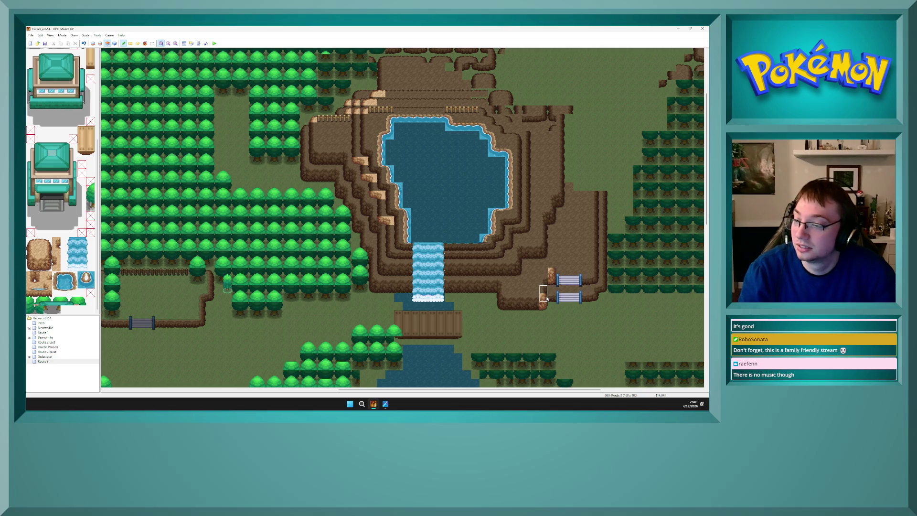
pyautogui.press('F6')
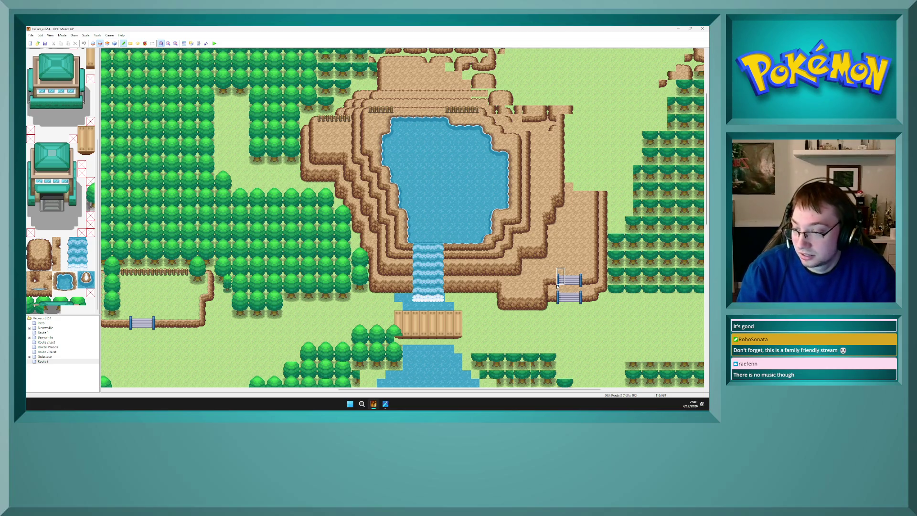
pyautogui.press('F7')
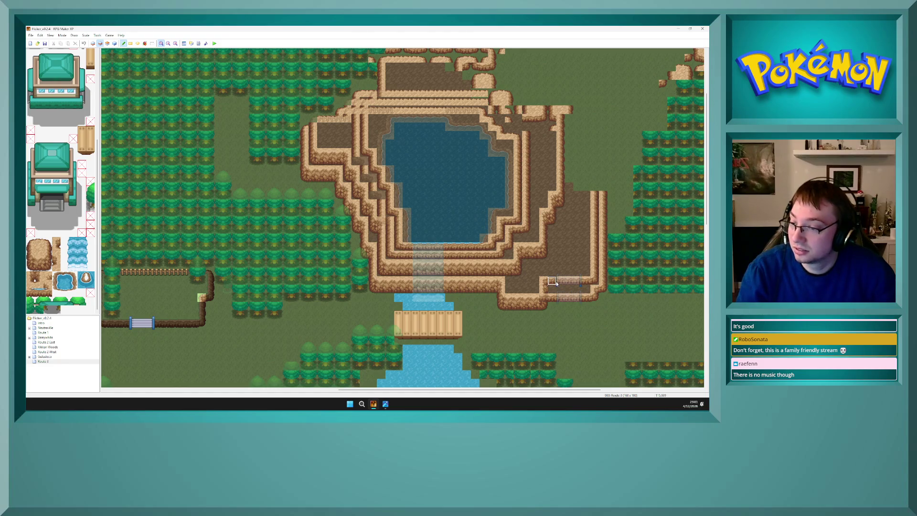
pyautogui.rightClick(594, 289)
pyautogui.click(552, 271)
# Copy the stair tiles and erase the upper stairs from the ledge on layer 3
pyautogui.press('F7')
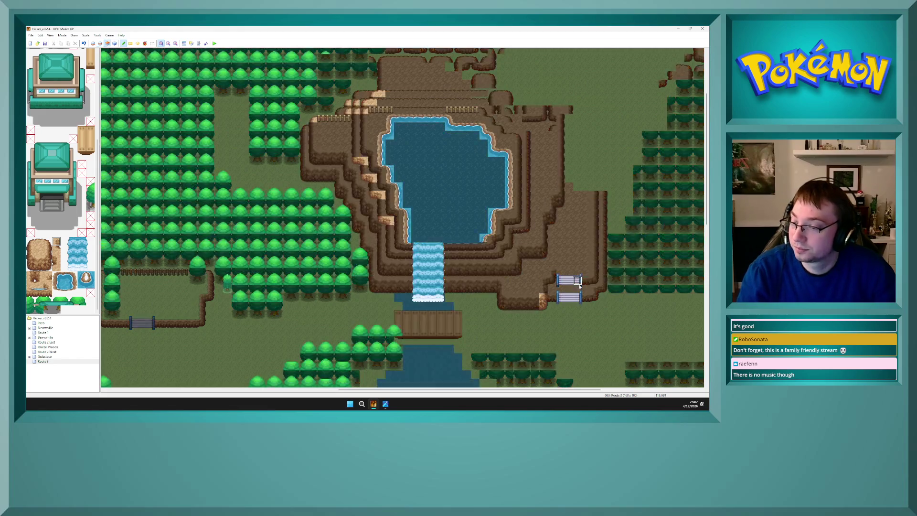
pyautogui.rightClick(561, 263)
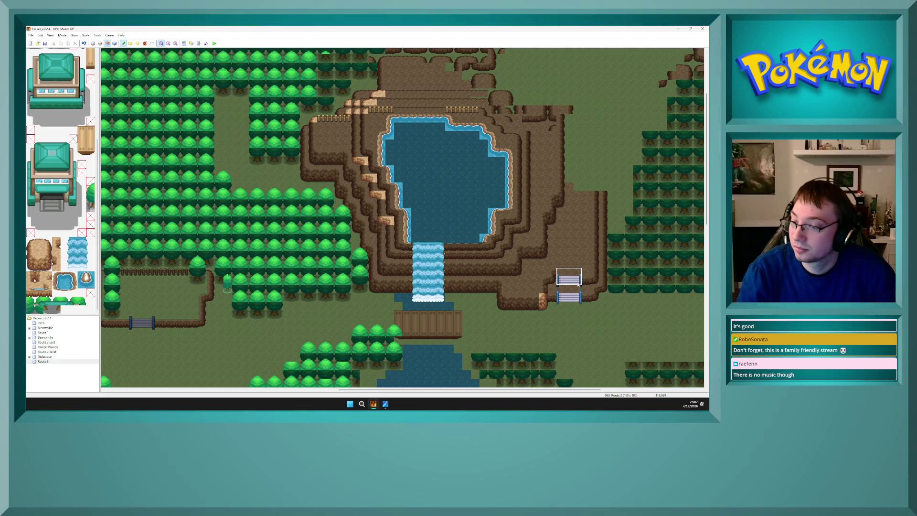
pyautogui.press('F6')
pyautogui.press('F7')
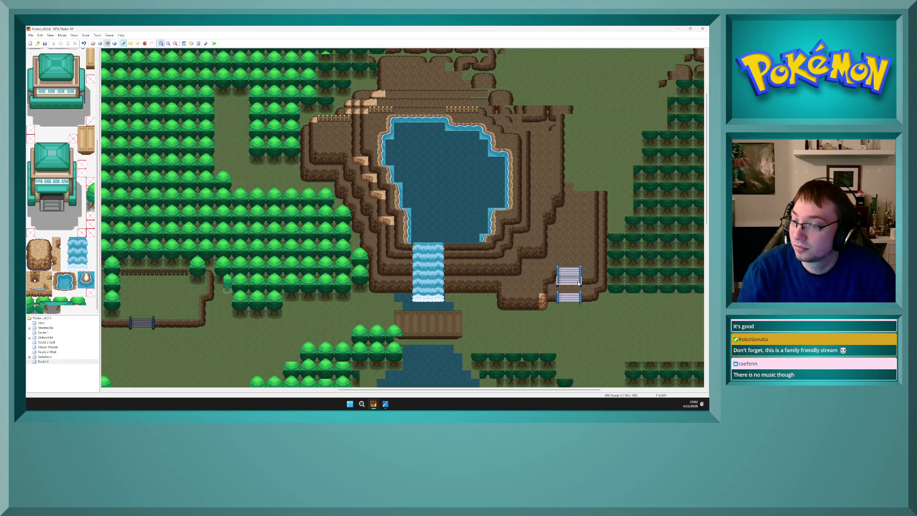
pyautogui.moveTo(586, 264)
pyautogui.mouseDown()
pyautogui.moveTo(568, 266)
pyautogui.moveTo(578, 266)
pyautogui.mouseUp()
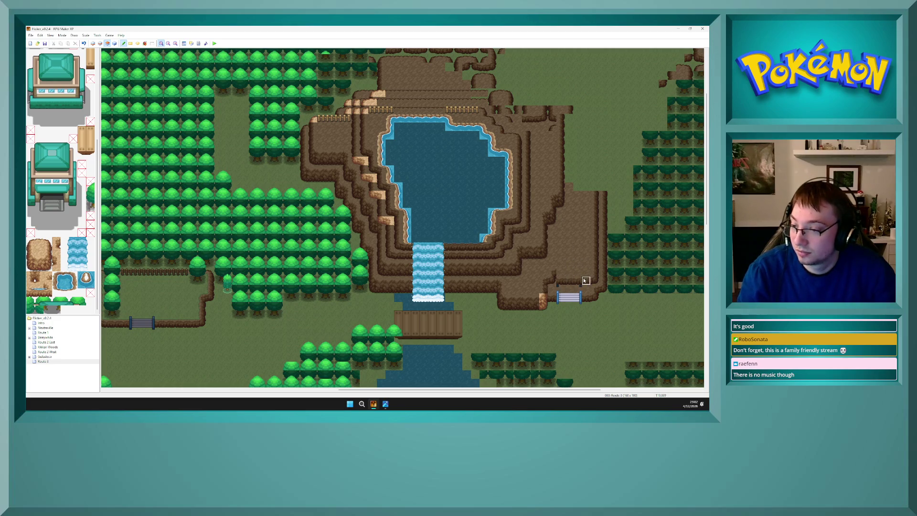
# Place the three-tile-wide stairs one row higher and copy the surrounding cliff tiles
pyautogui.rightClick(569, 298)
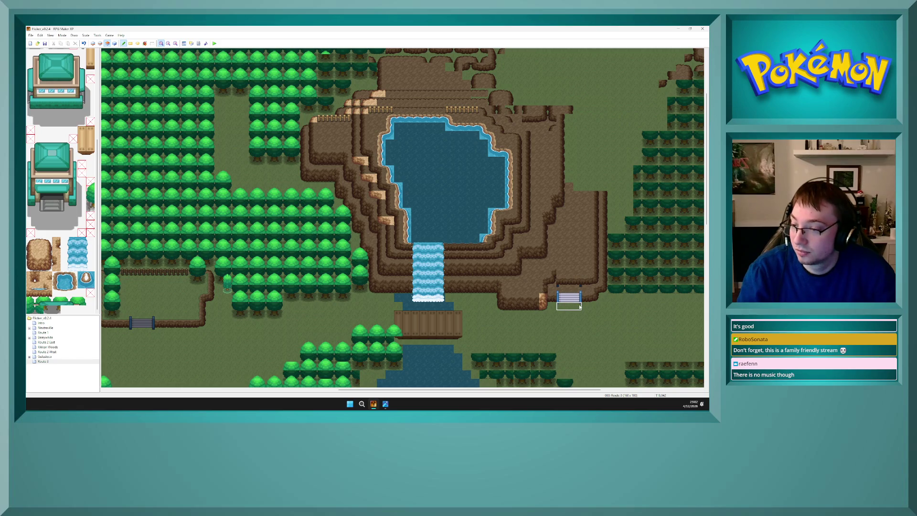
pyautogui.press('F6')
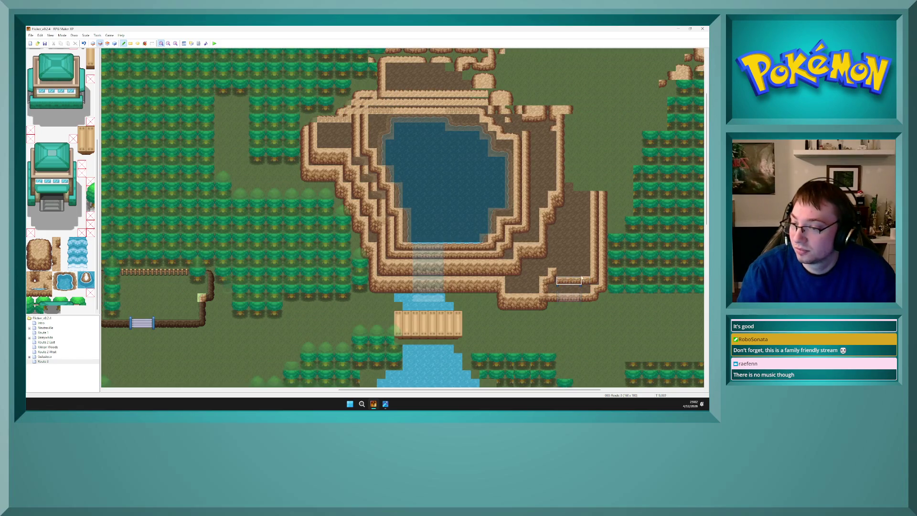
pyautogui.press('F7')
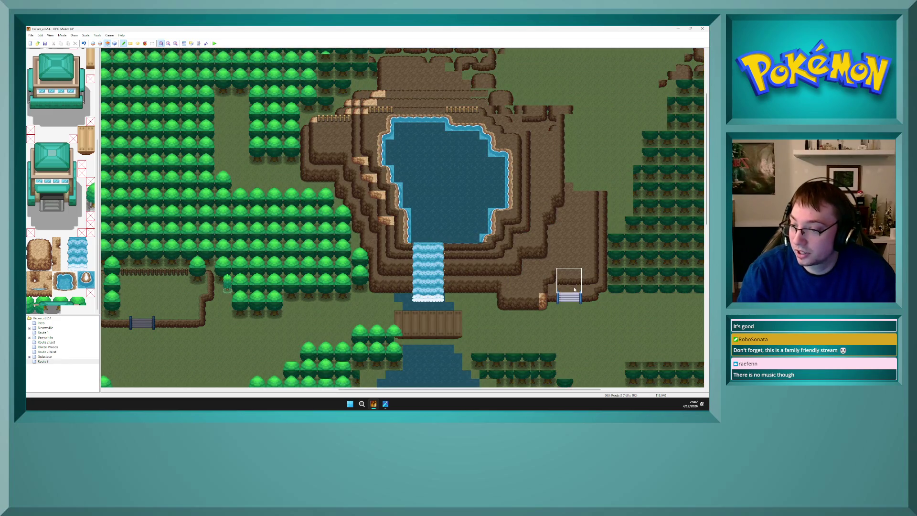
pyautogui.press('F6')
pyautogui.press('F7')
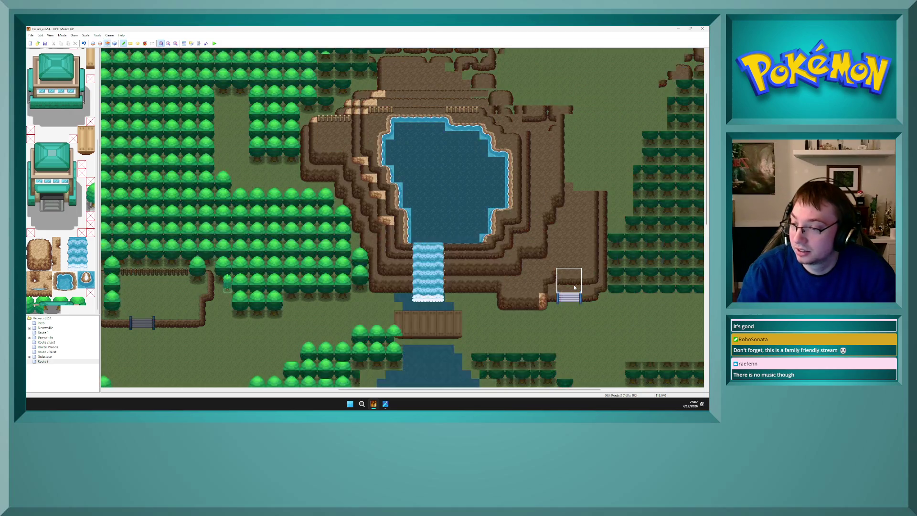
pyautogui.click(575, 287)
pyautogui.press('F6')
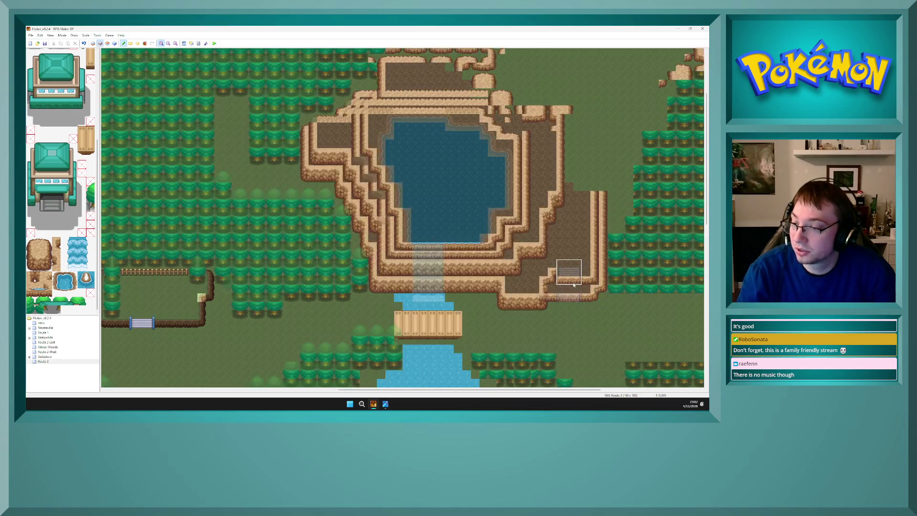
pyautogui.moveTo(592, 282); pyautogui.dragTo(594, 277)
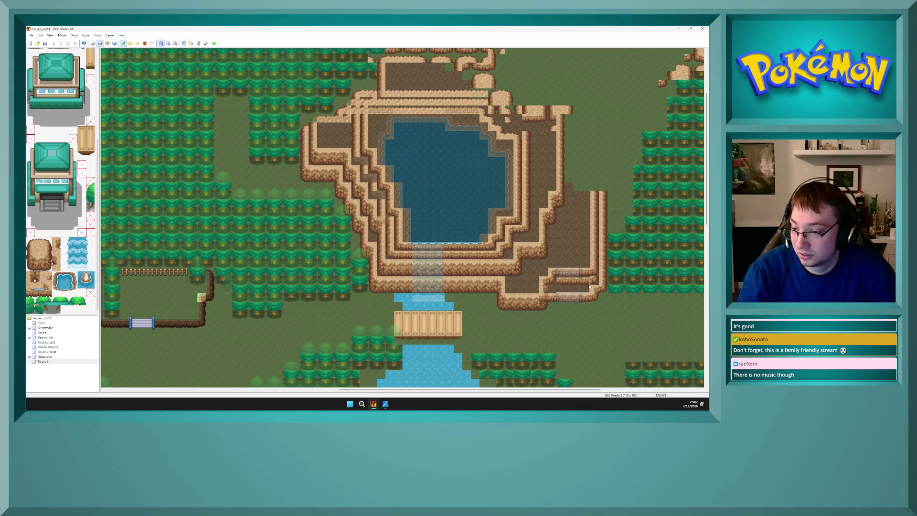
pyautogui.press('F4')
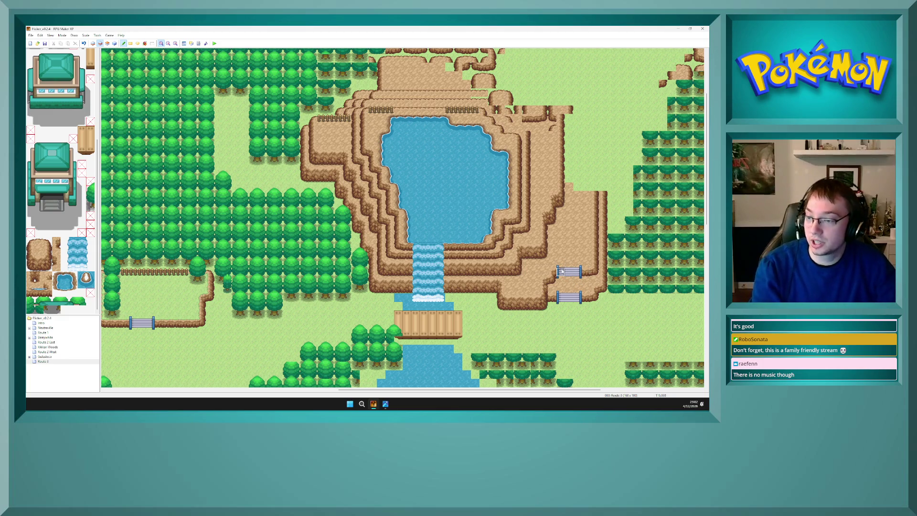
# Repaint the upper and lower stair blocks one tile right, restoring cliff edge left of the lower stairs
pyautogui.moveTo(567, 262); pyautogui.dragTo(589, 281)
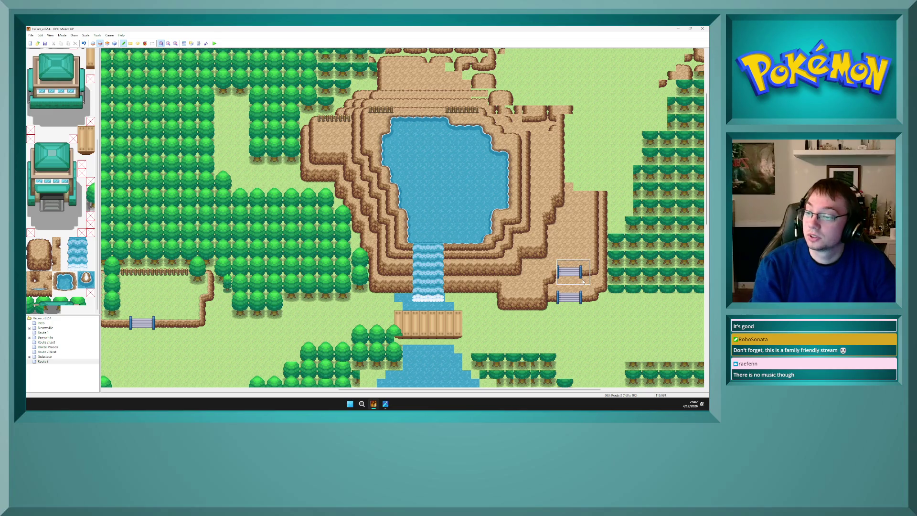
pyautogui.press('F7')
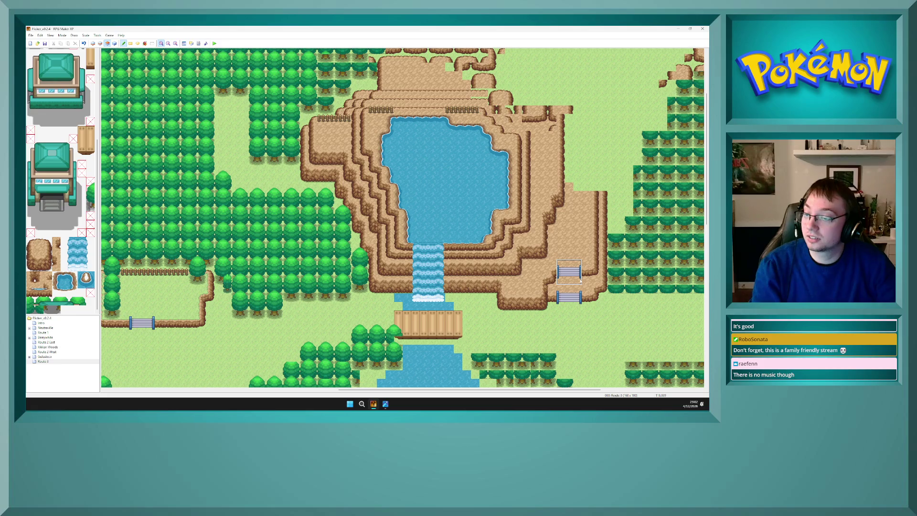
pyautogui.click(564, 266)
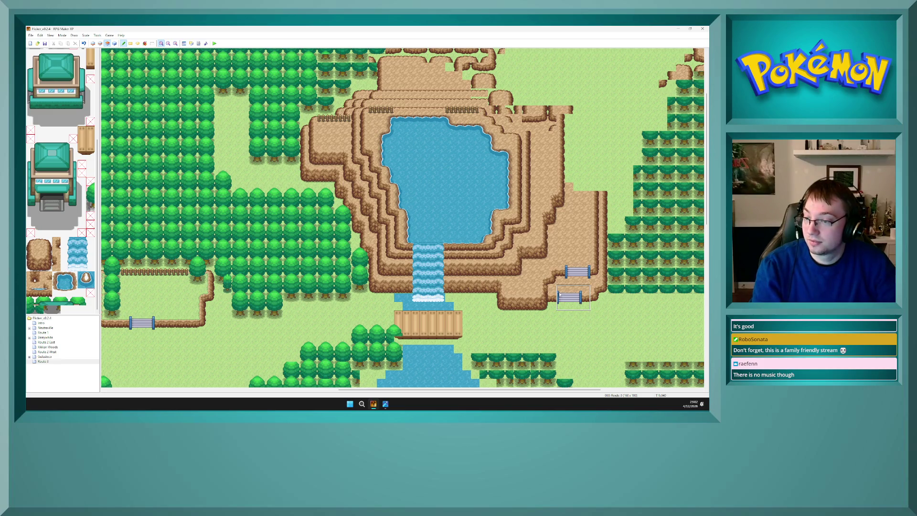
pyautogui.click(560, 295)
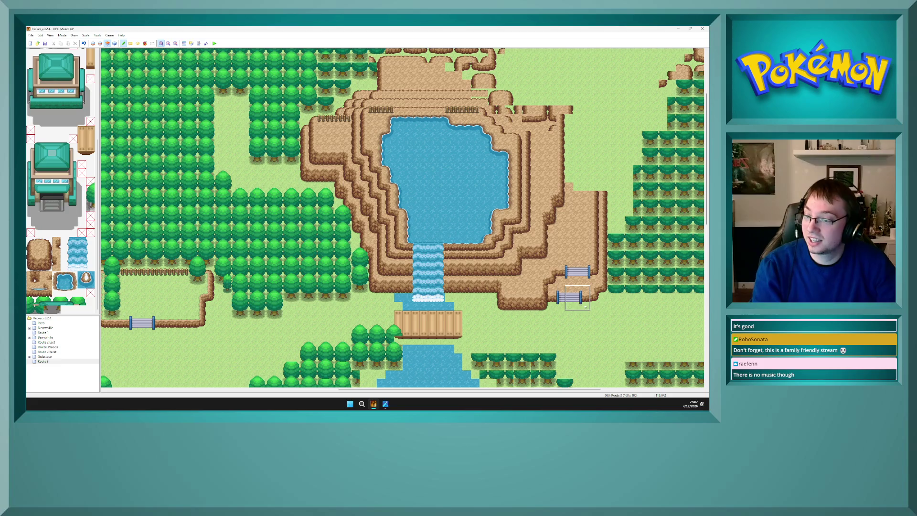
pyautogui.click(561, 297)
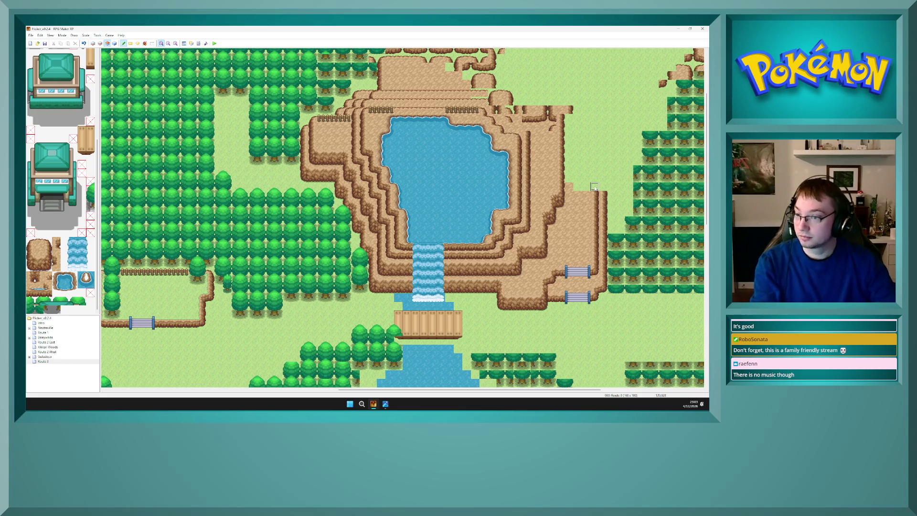
pyautogui.press('F4')
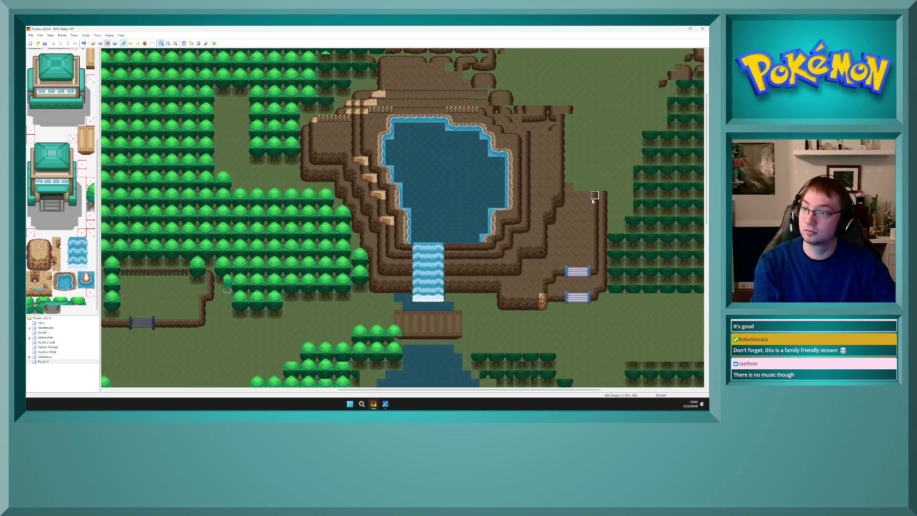
pyautogui.press('F6')
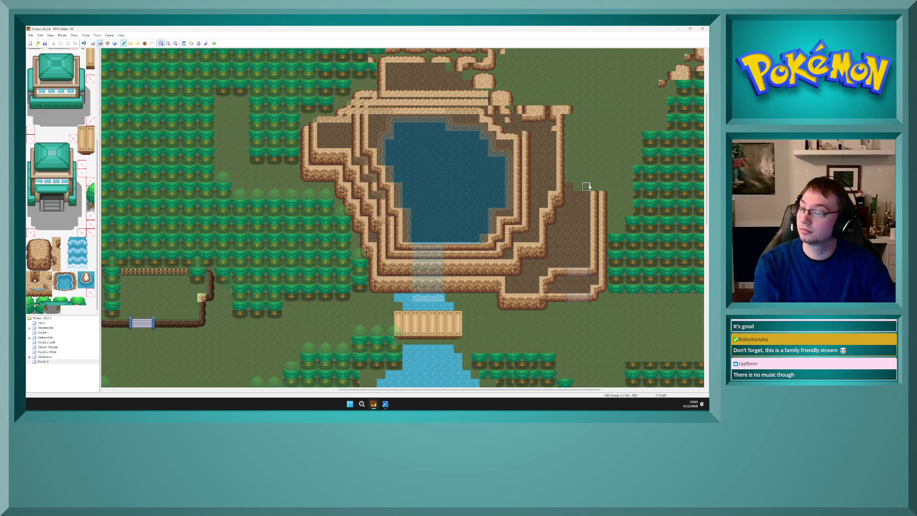
pyautogui.press('F4')
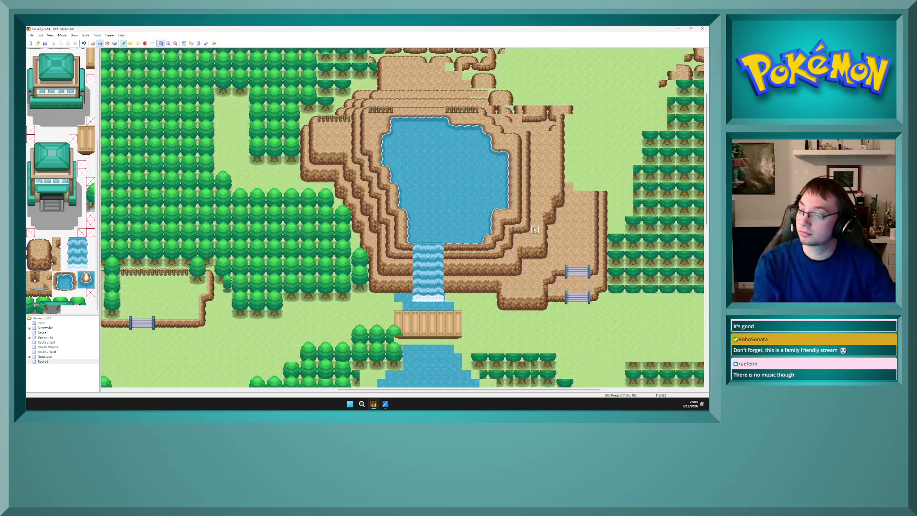
# Scroll around Route 3 and zoom out to 1:2 to view the entire map
pyautogui.moveTo(705, 205)
pyautogui.mouseDown()
pyautogui.moveTo(705, 281)
pyautogui.moveTo(702, 259)
pyautogui.mouseUp()
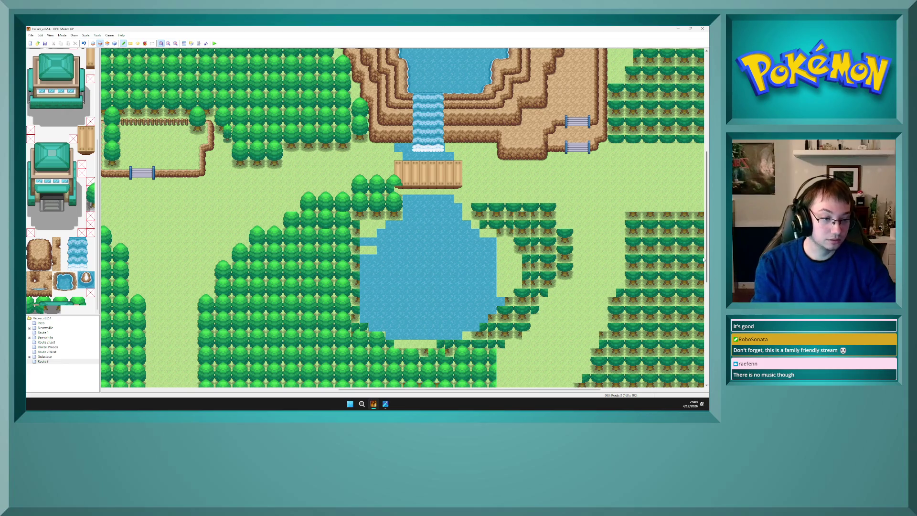
pyautogui.moveTo(702, 260)
pyautogui.mouseDown()
pyautogui.moveTo(674, 176)
pyautogui.moveTo(675, 196)
pyautogui.mouseUp()
pyautogui.moveTo(409, 392)
pyautogui.mouseDown()
pyautogui.moveTo(206, 394)
pyautogui.moveTo(435, 394)
pyautogui.moveTo(426, 394)
pyautogui.mouseUp()
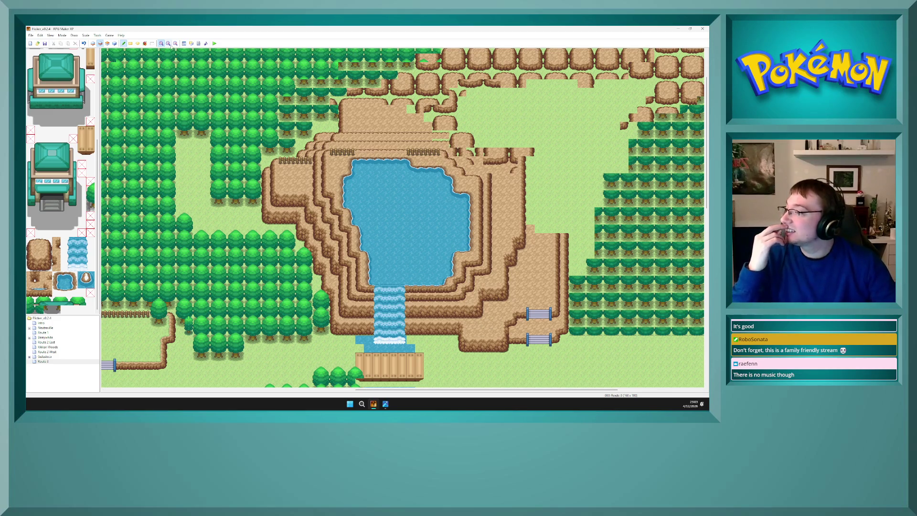
pyautogui.click(169, 44)
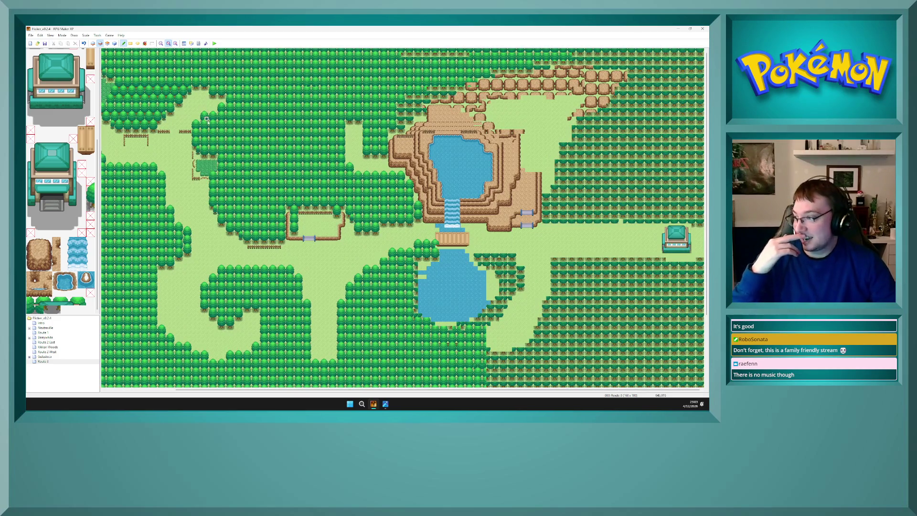
pyautogui.moveTo(377, 391); pyautogui.dragTo(351, 394)
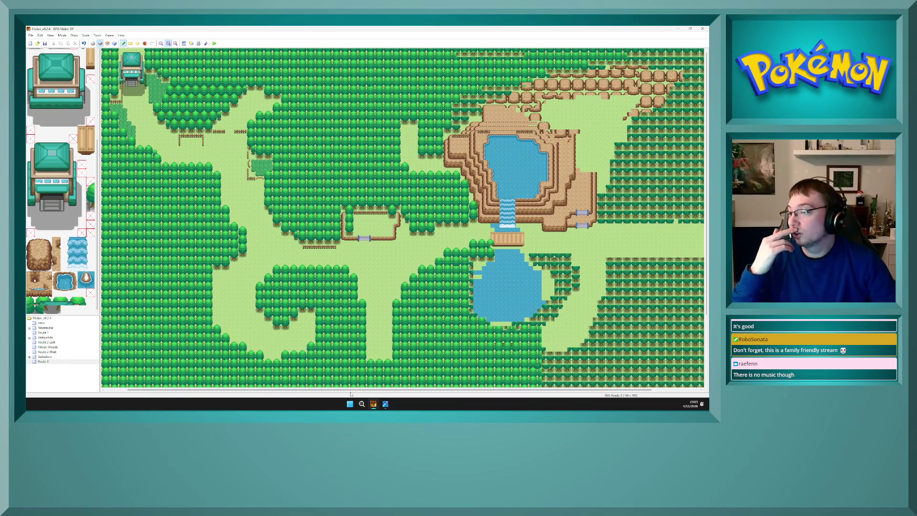